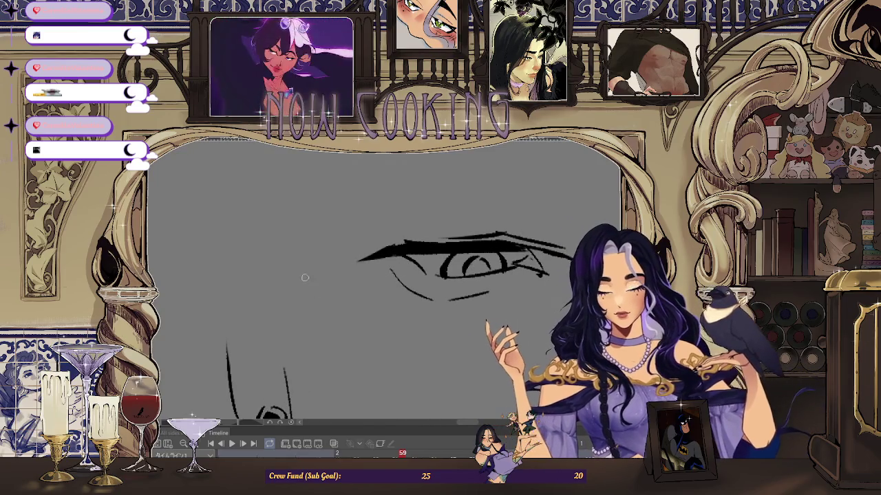
# - Flip between frames 57 and 59 to compare the face sketches, landing on frame 59
pyautogui.scroll(-5, 305, 277)
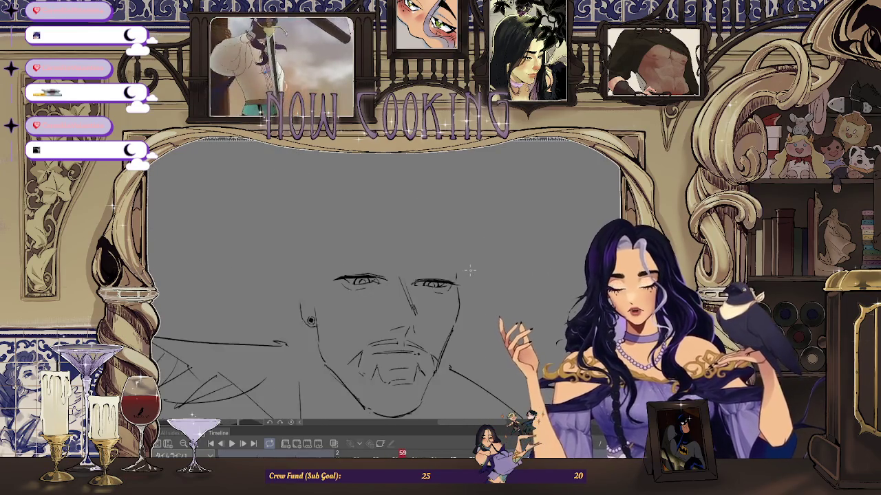
pyautogui.scroll(3, 350, 281)
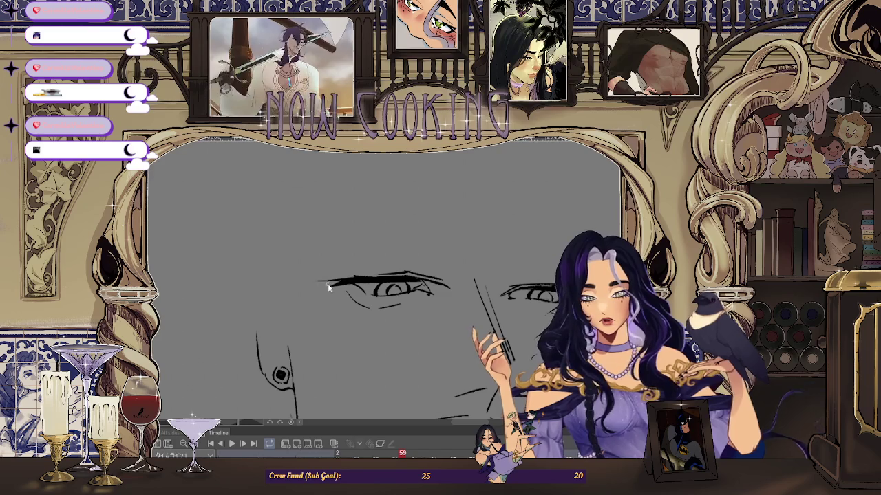
pyautogui.press('Left')
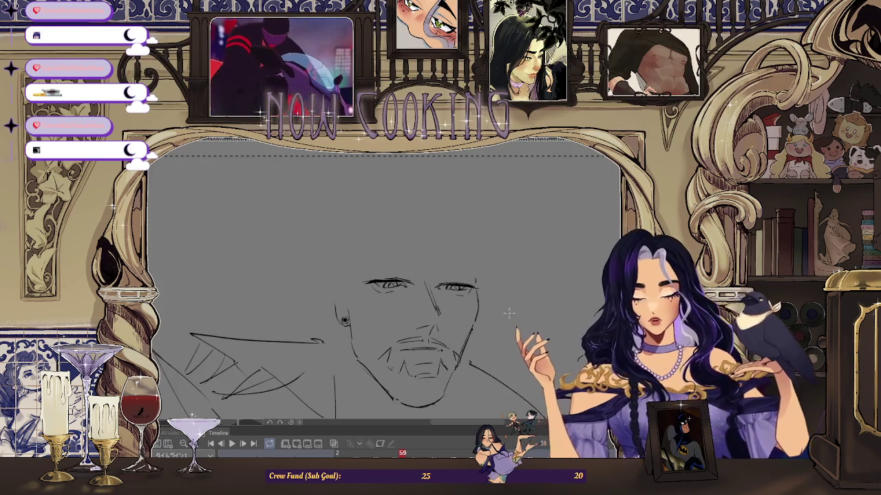
pyautogui.press('Left')
pyautogui.press('Right')
pyautogui.press('Right')
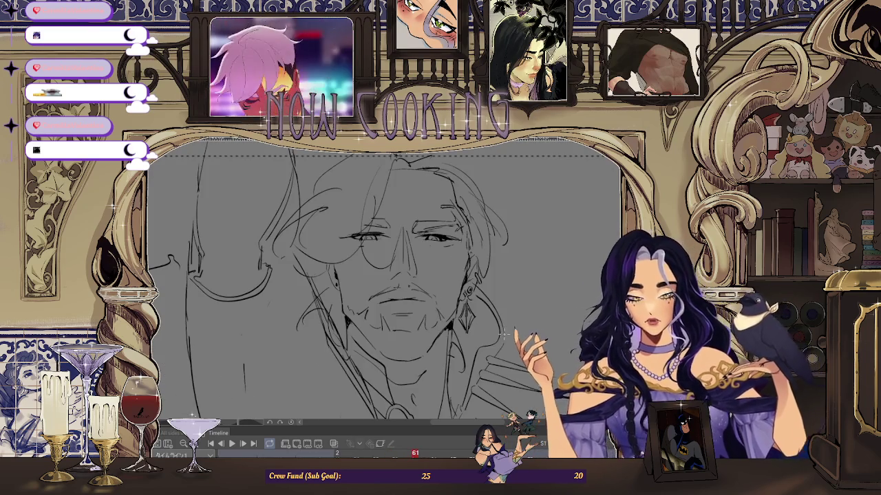
pyautogui.press('Left')
pyautogui.press('Left')
pyautogui.press('Right')
pyautogui.press('Right')
pyautogui.press('Left')
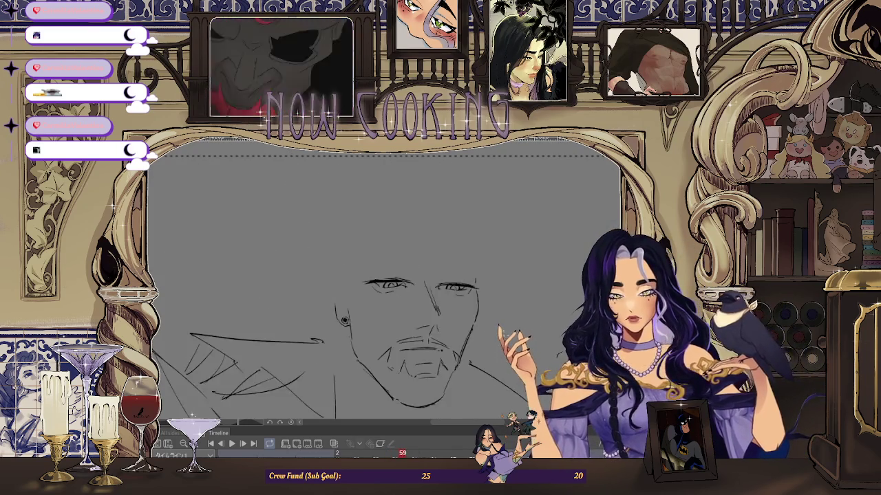
pyautogui.press('Left')
pyautogui.press('Right')
pyautogui.press('Right')
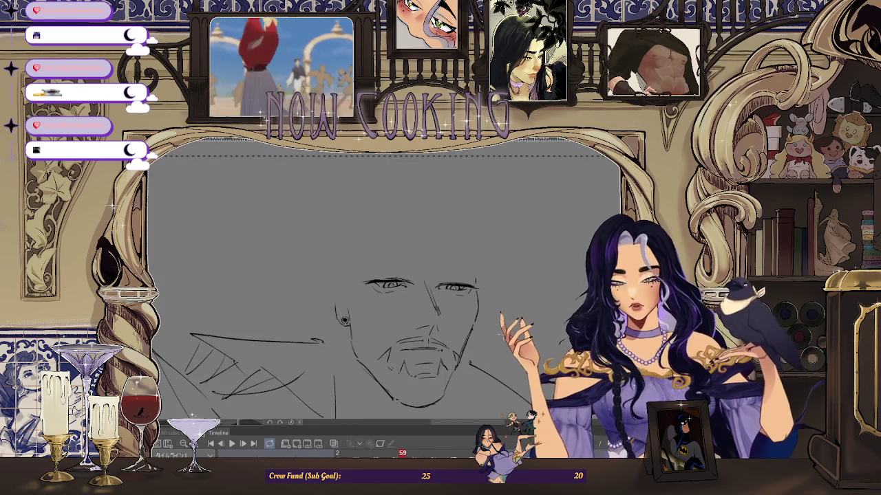
# - Preview frame 61, return to frame 59, and turn on onion skin
pyautogui.scroll(1, 385, 309)
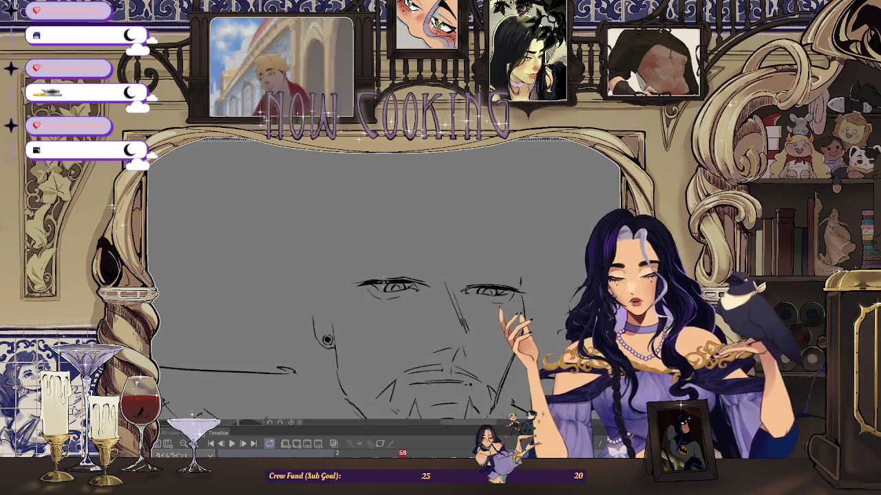
pyautogui.scroll(1, 367, 287)
pyautogui.press('Right')
pyautogui.press('Right')
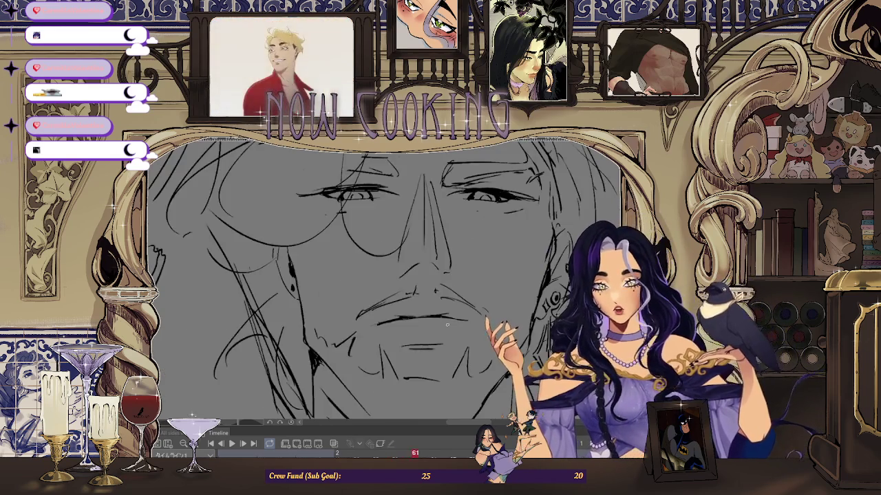
pyautogui.press('Left')
pyautogui.press('Right')
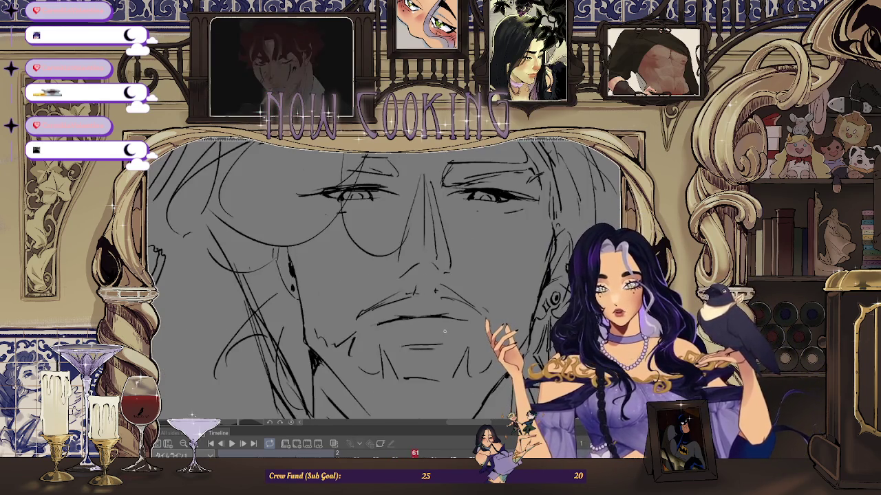
pyautogui.press('Left')
pyautogui.press('Left')
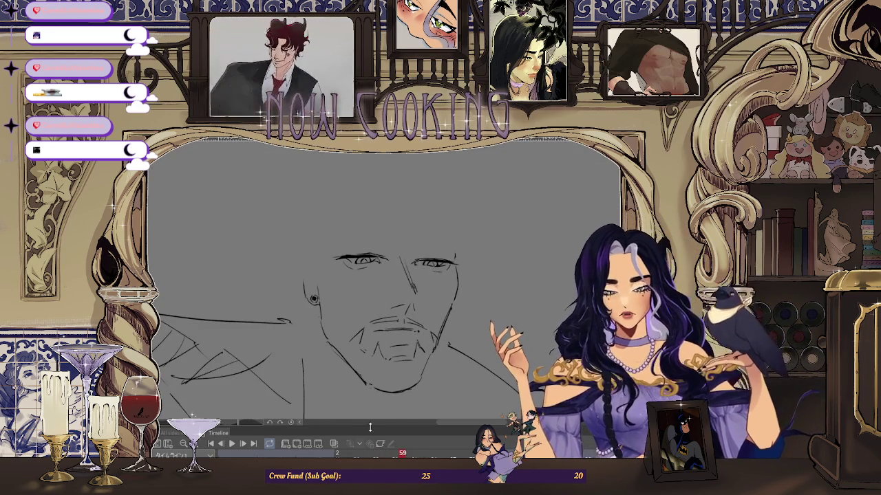
pyautogui.click(334, 444)
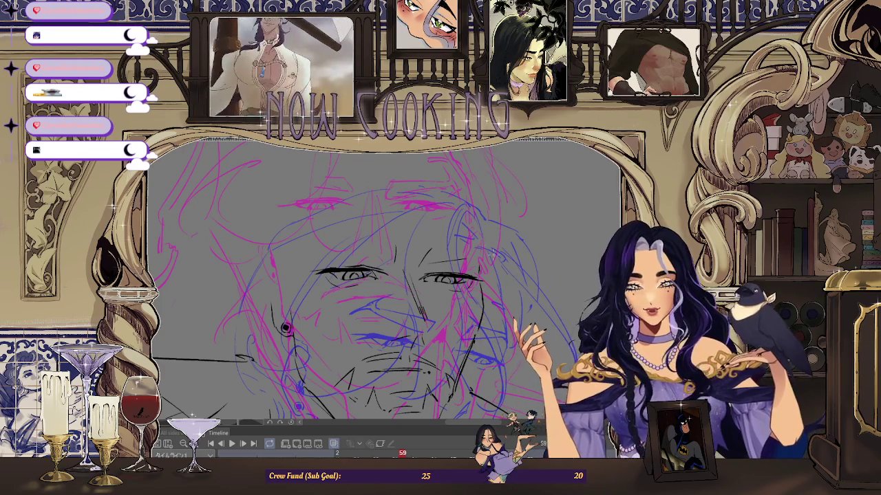
pyautogui.hotkey('ctrl', '0')
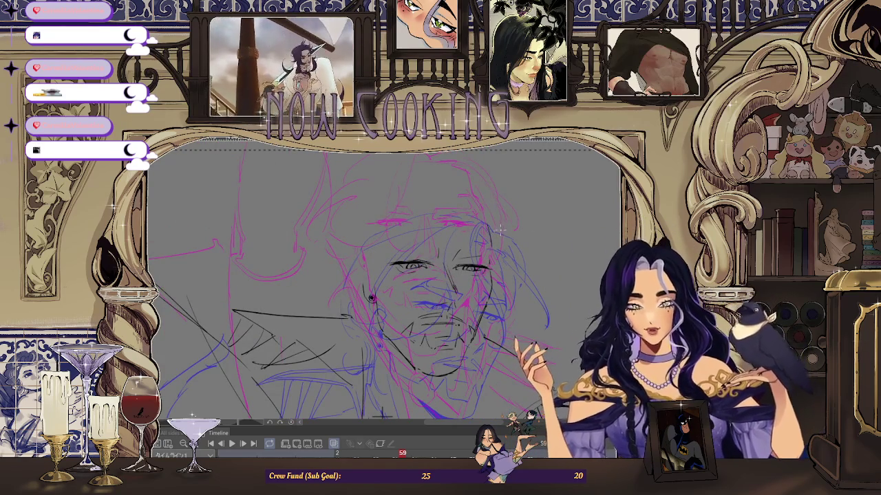
pyautogui.scroll(3, 500, 229)
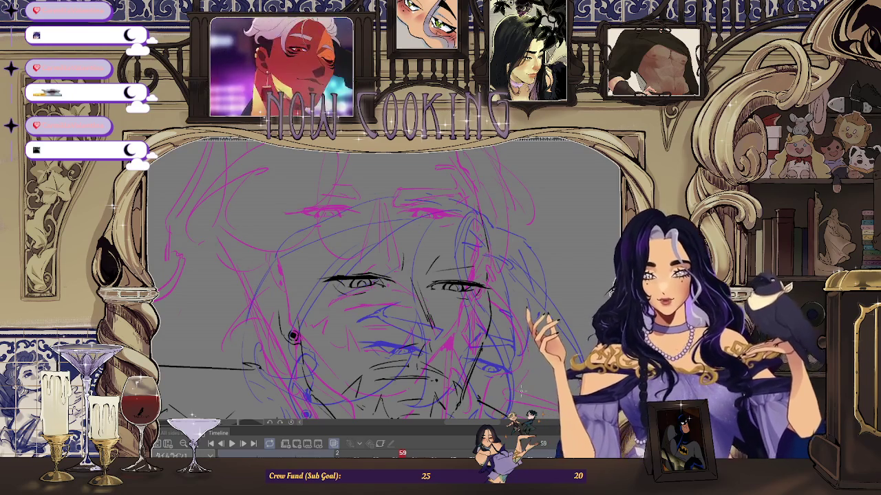
pyautogui.scroll(-1, 548, 204)
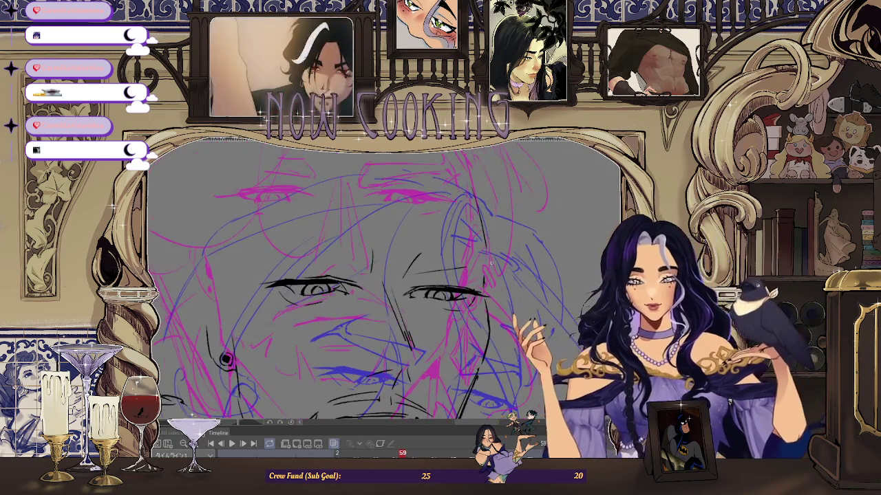
pyautogui.scroll(-1, 549, 203)
pyautogui.scroll(1, 548, 204)
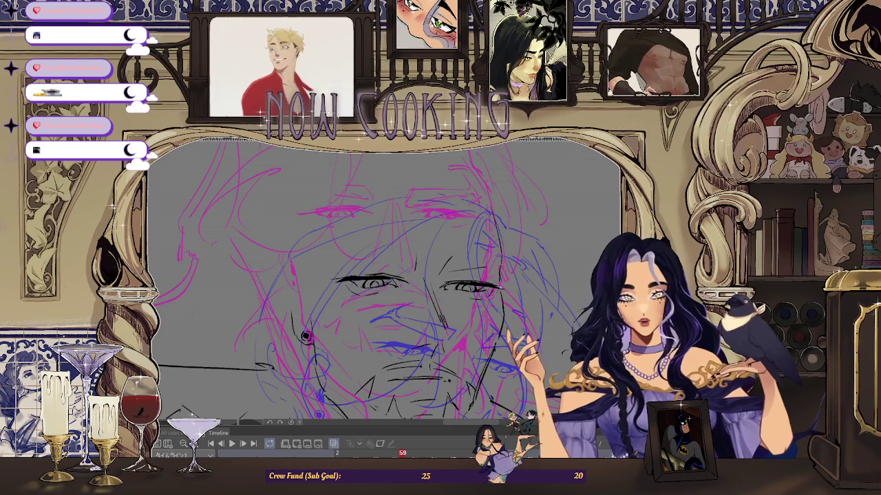
pyautogui.scroll(1, 494, 269)
pyautogui.scroll(1, 481, 278)
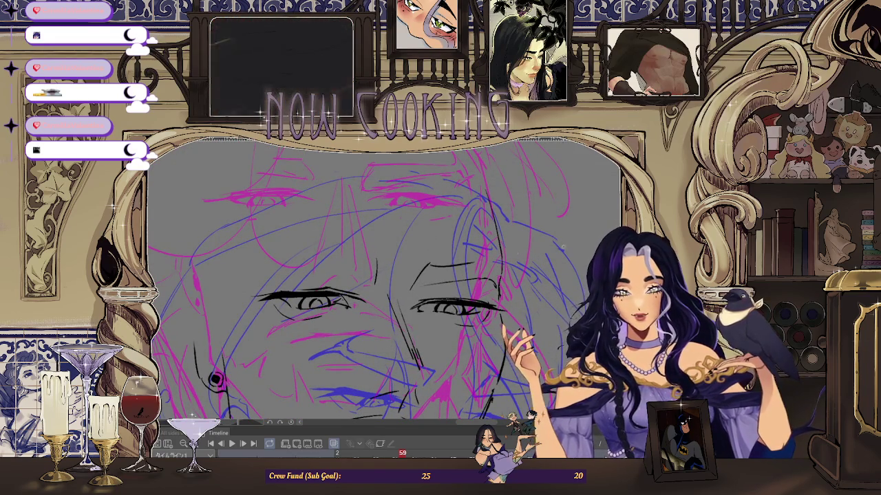
pyautogui.scroll(-2, 482, 254)
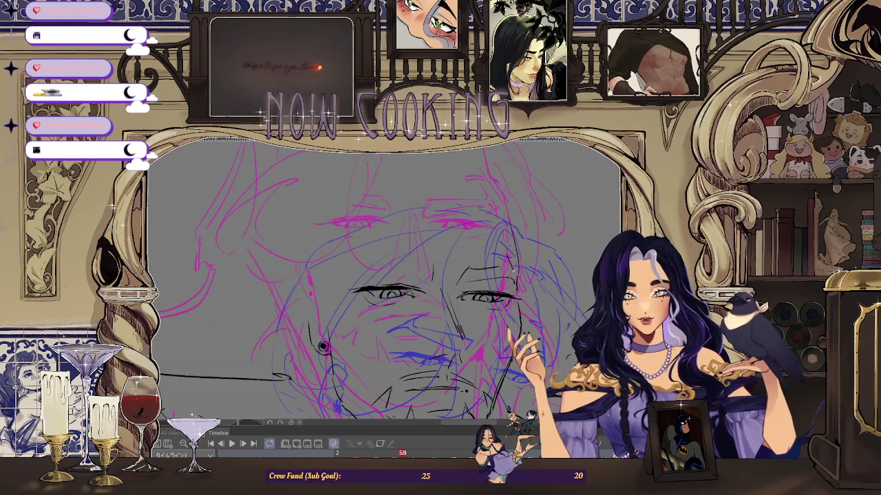
pyautogui.scroll(2, 323, 347)
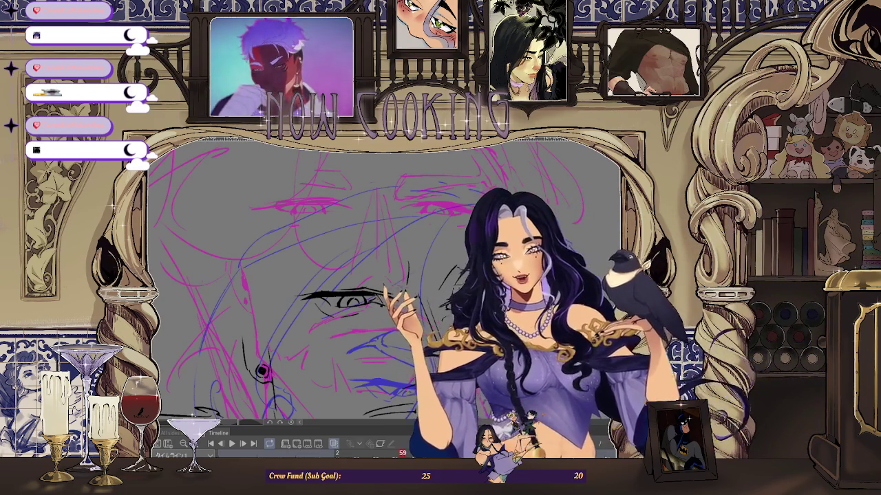
pyautogui.scroll(2, 483, 268)
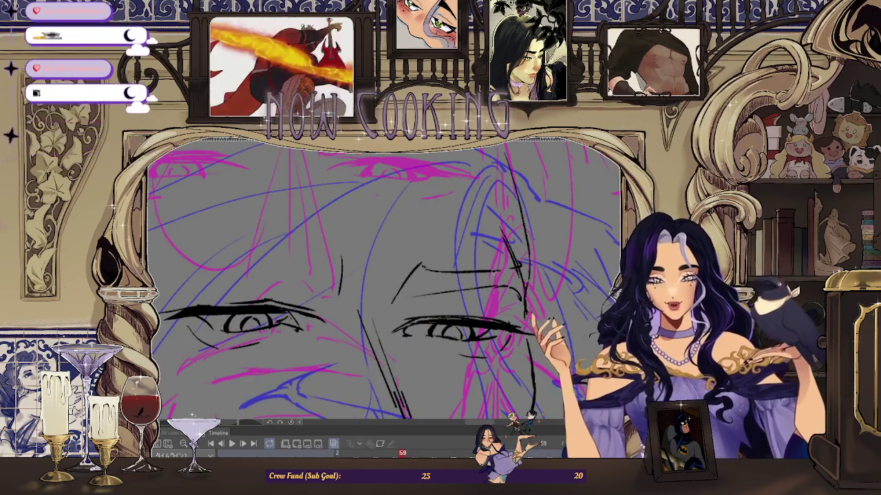
pyautogui.scroll(-1, 447, 267)
pyautogui.scroll(-1, 447, 267)
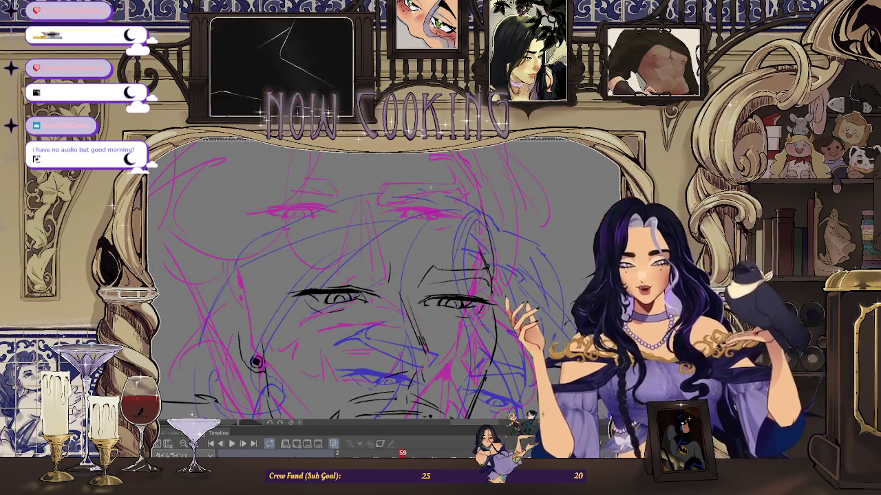
pyautogui.scroll(-1, 447, 264)
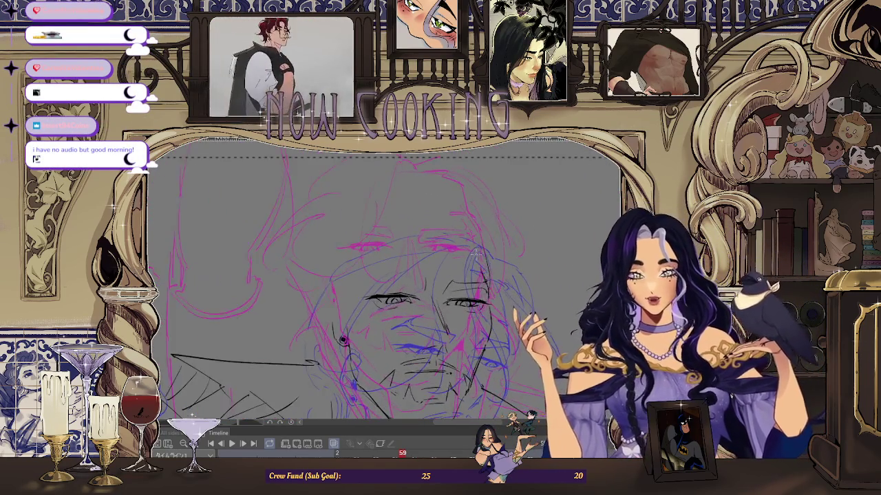
pyautogui.scroll(1, 487, 267)
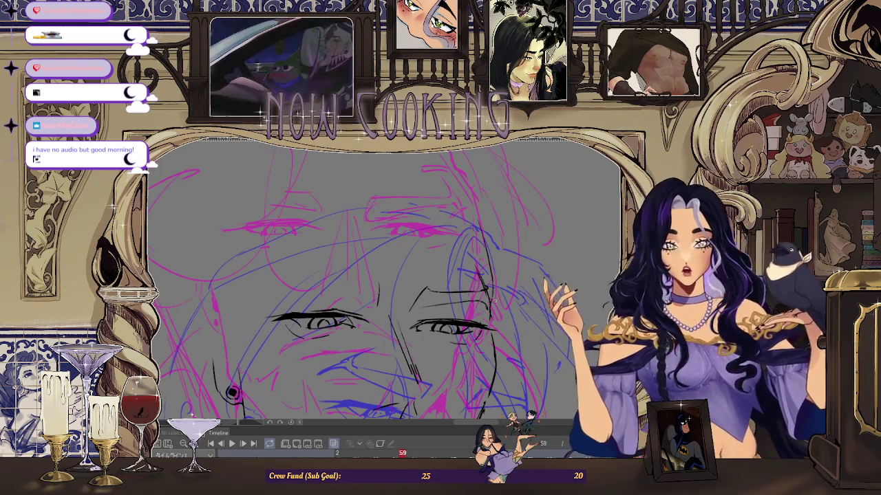
pyautogui.hotkey('ctrl', '-')
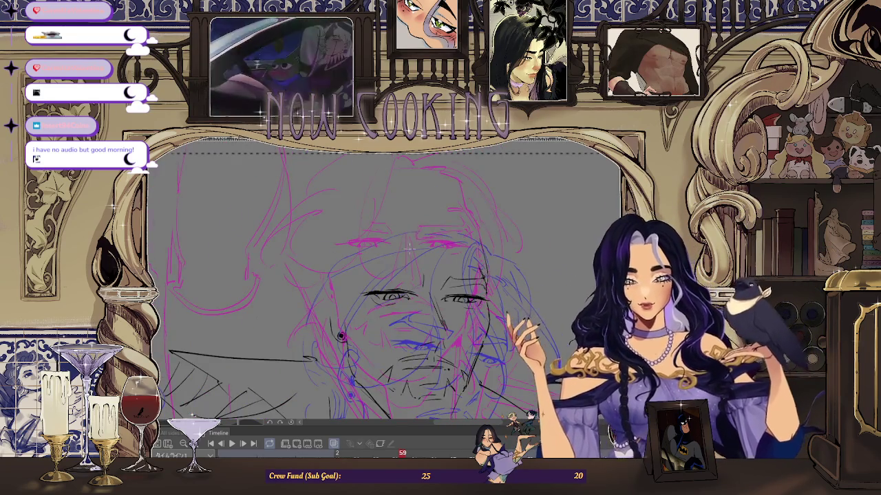
pyautogui.hotkey('ctrl', '+')
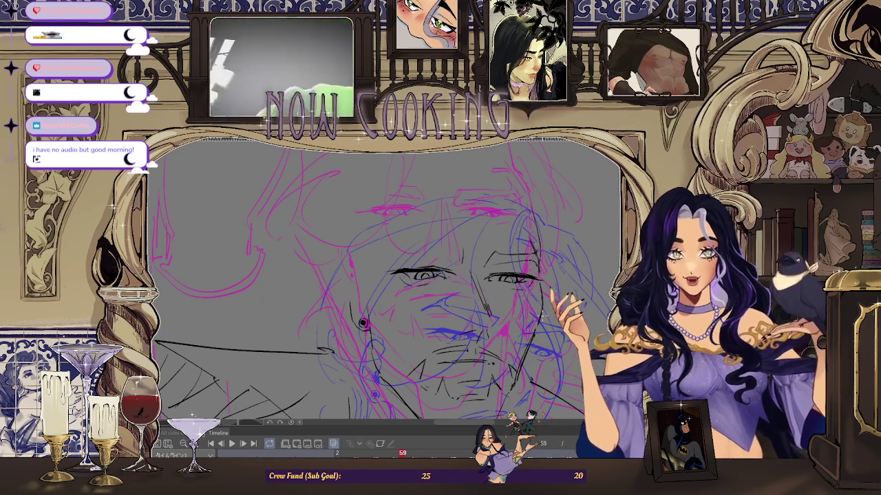
pyautogui.hotkey('ctrl', '+')
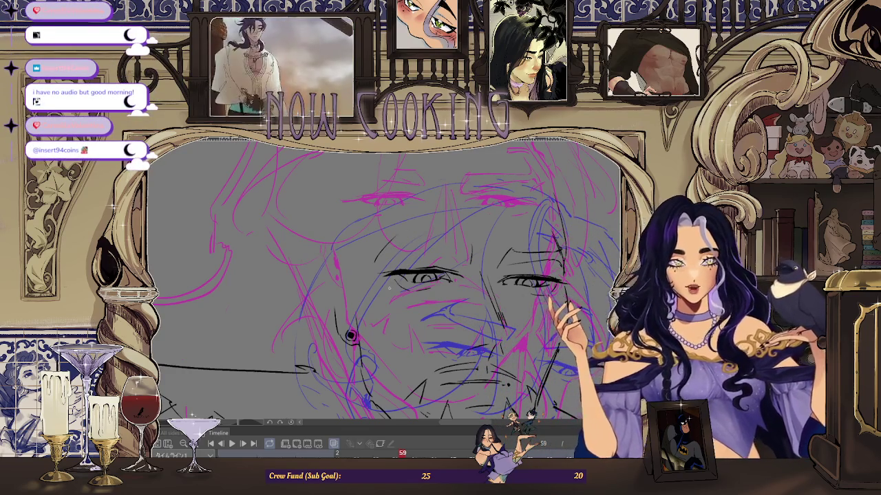
pyautogui.scroll(2, 387, 252)
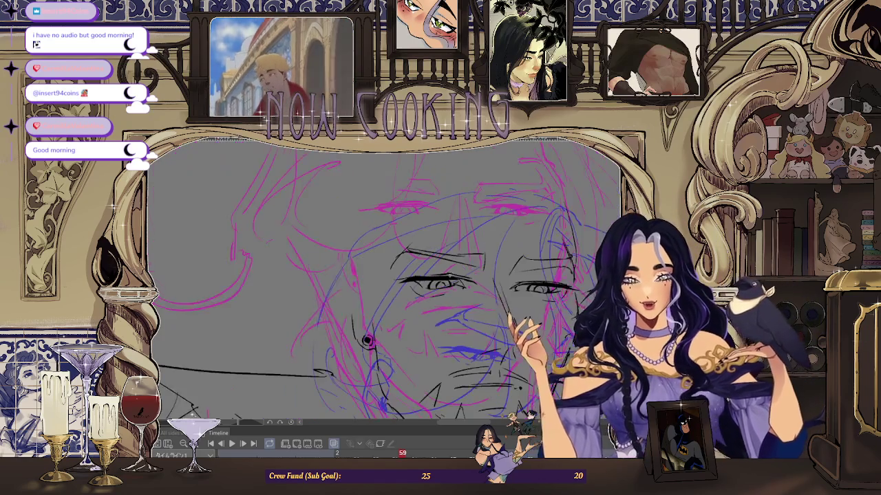
pyautogui.moveTo(498, 240); pyautogui.dragTo(388, 249)
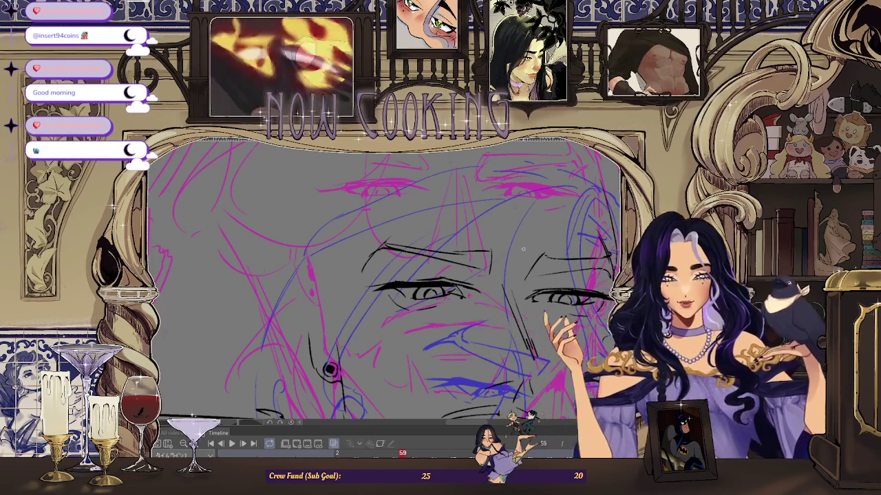
# - Zoom in on the eye, undo the weak eyelid stroke, and redraw it darker and longer
pyautogui.scroll(1, 523, 249)
pyautogui.scroll(1, 481, 260)
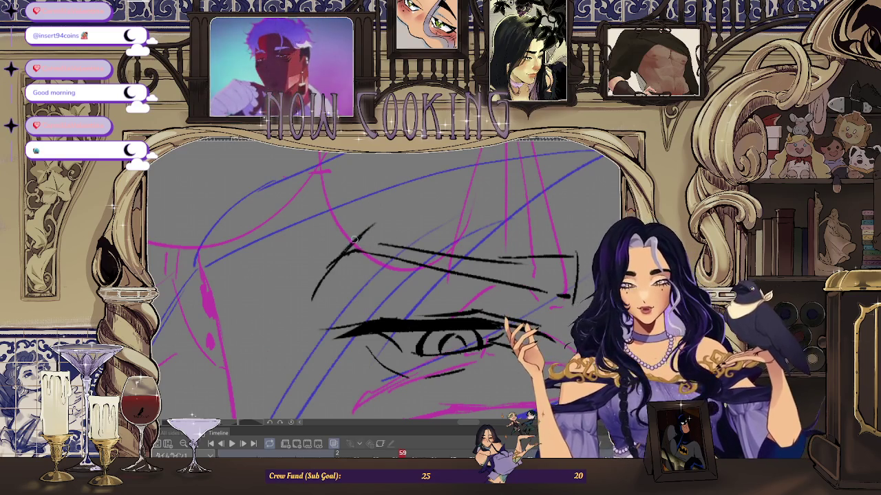
pyautogui.scroll(-2, 326, 300)
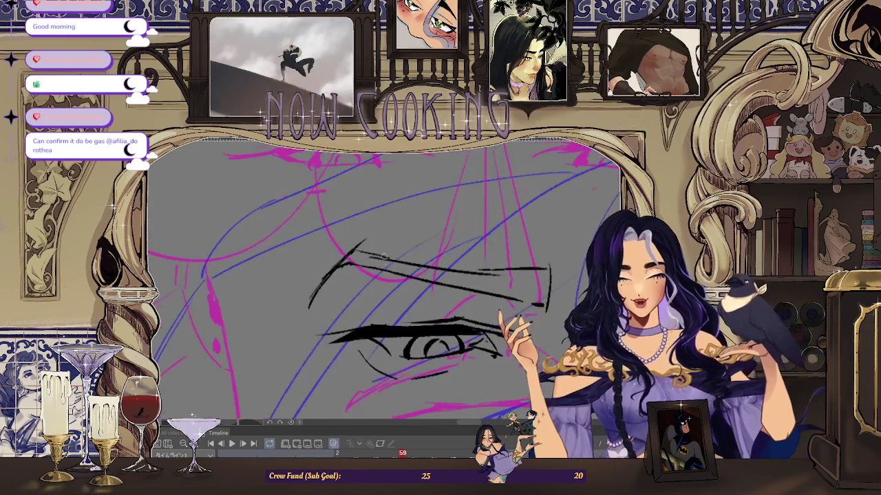
pyautogui.scroll(1, 413, 255)
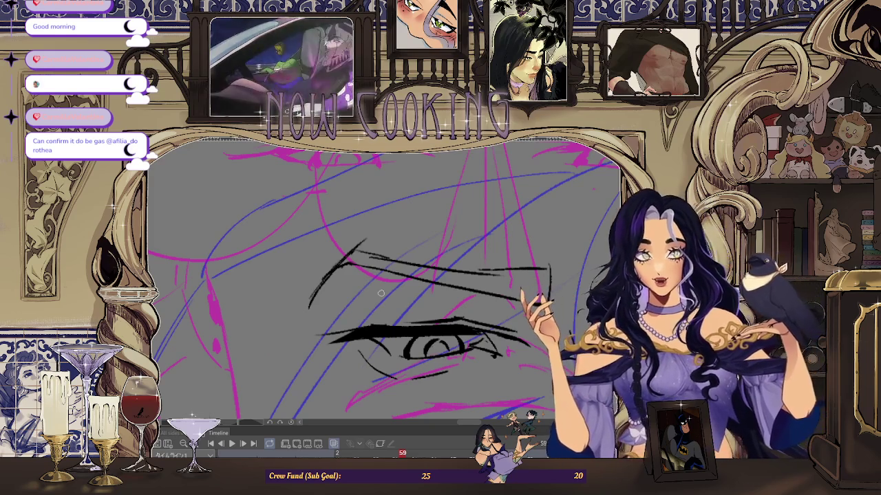
pyautogui.scroll(1, 381, 293)
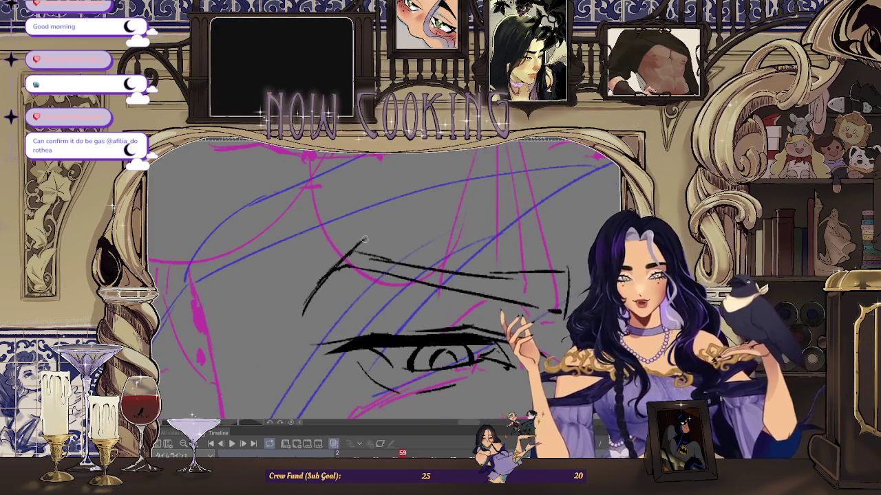
pyautogui.scroll(-1, 393, 295)
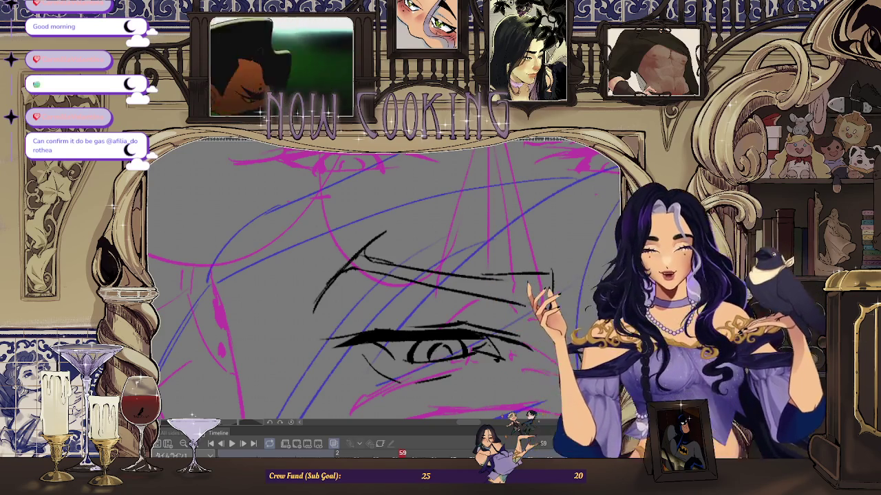
pyautogui.scroll(1, 393, 260)
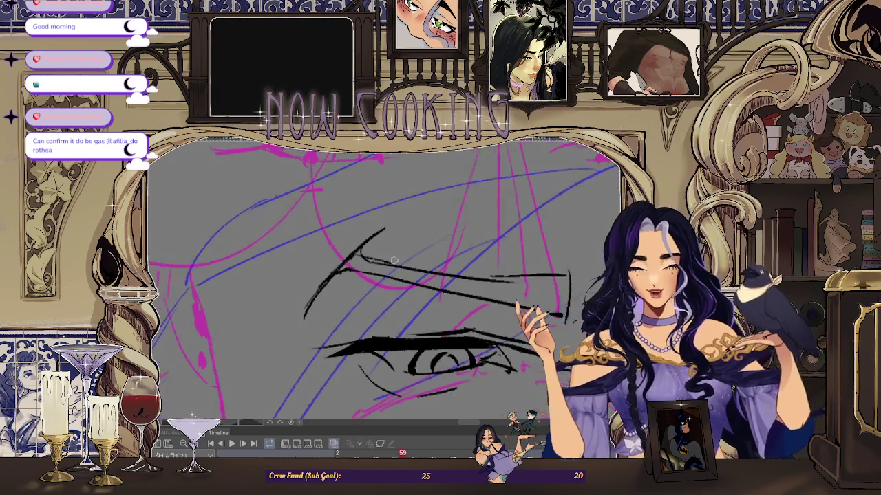
pyautogui.scroll(1, 393, 260)
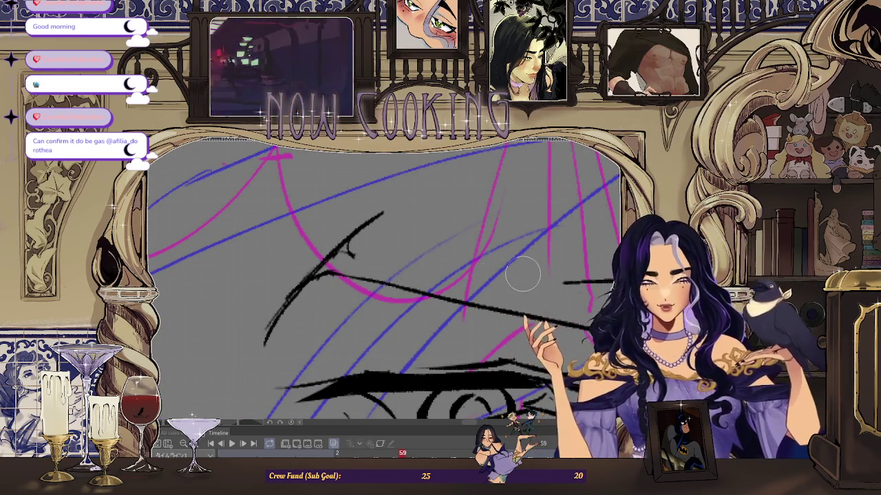
pyautogui.scroll(-1, 255, 251)
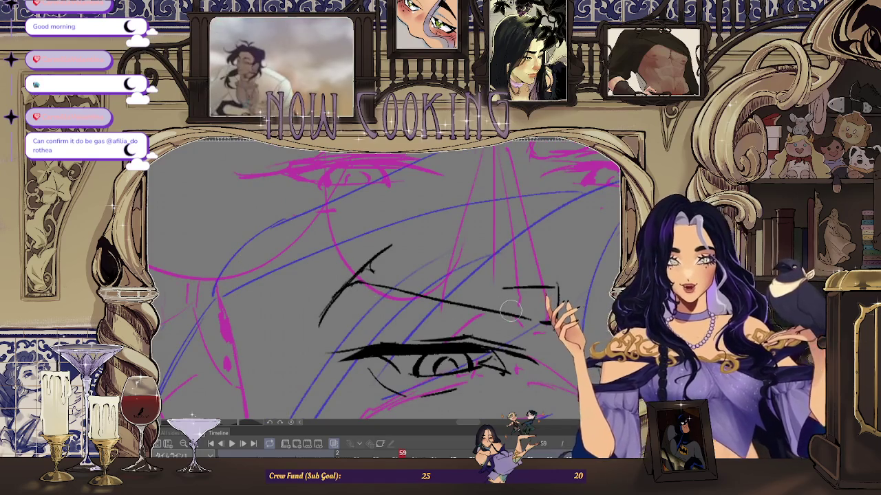
pyautogui.scroll(1, 316, 275)
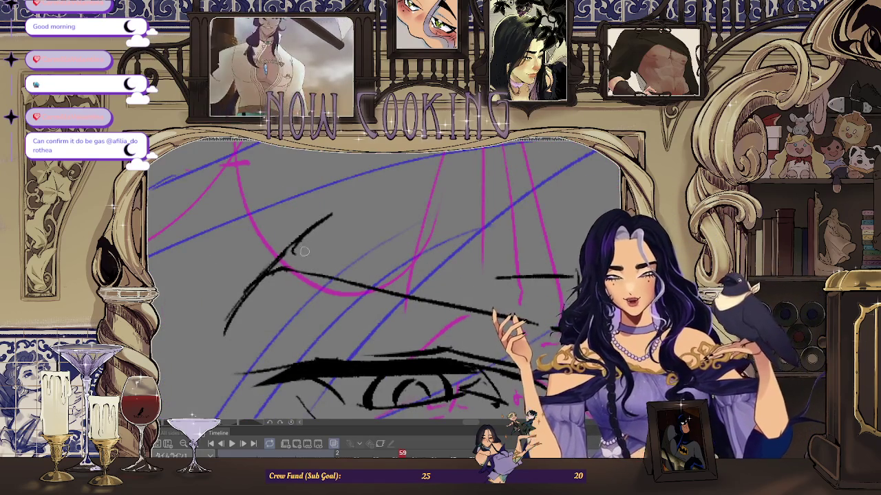
pyautogui.hotkey('ctrl', 'z')
pyautogui.moveTo(294, 255); pyautogui.dragTo(467, 272)
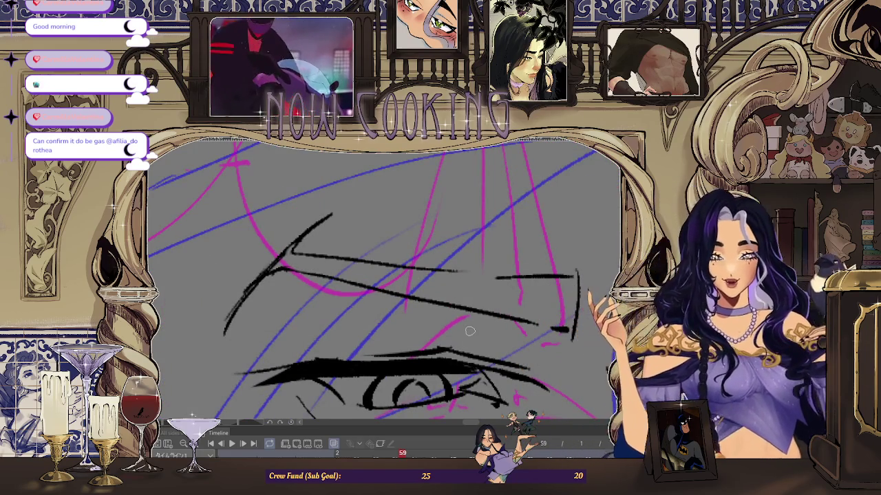
# - Draw a long upper eyelid line, undoing and redrawing it twice
pyautogui.scroll(2, 485, 264)
pyautogui.moveTo(198, 238); pyautogui.dragTo(534, 278)
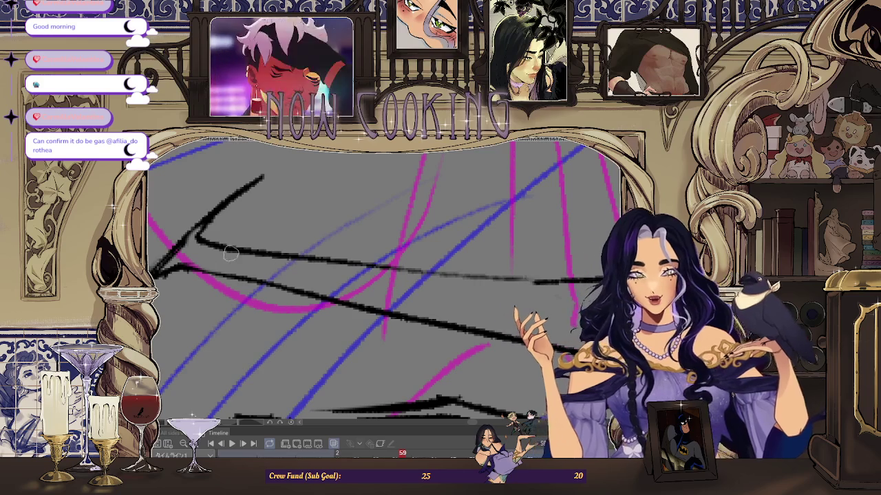
pyautogui.hotkey('ctrl', 'z')
pyautogui.moveTo(199, 237); pyautogui.dragTo(534, 278)
pyautogui.hotkey('ctrl', 'z')
pyautogui.moveTo(199, 238); pyautogui.dragTo(547, 284)
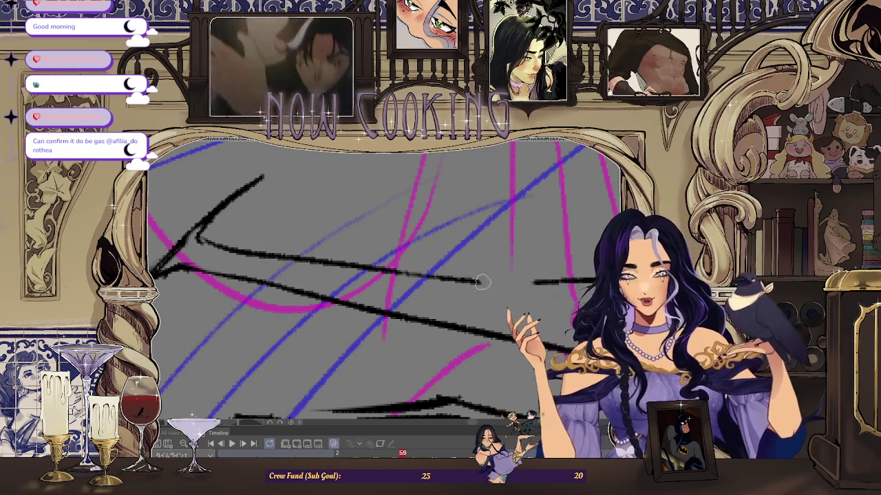
# - Try extending the upper eyelid line further right, undoing the attempts
pyautogui.scroll(-2, 307, 267)
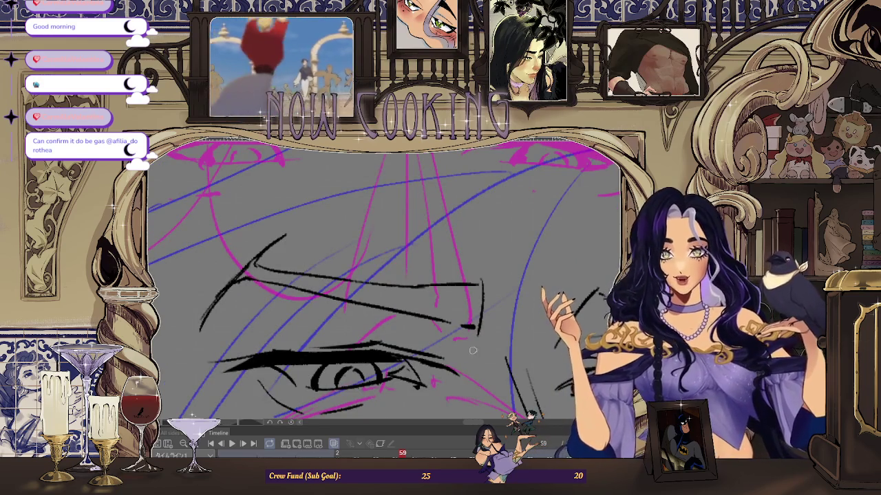
pyautogui.scroll(1, 472, 351)
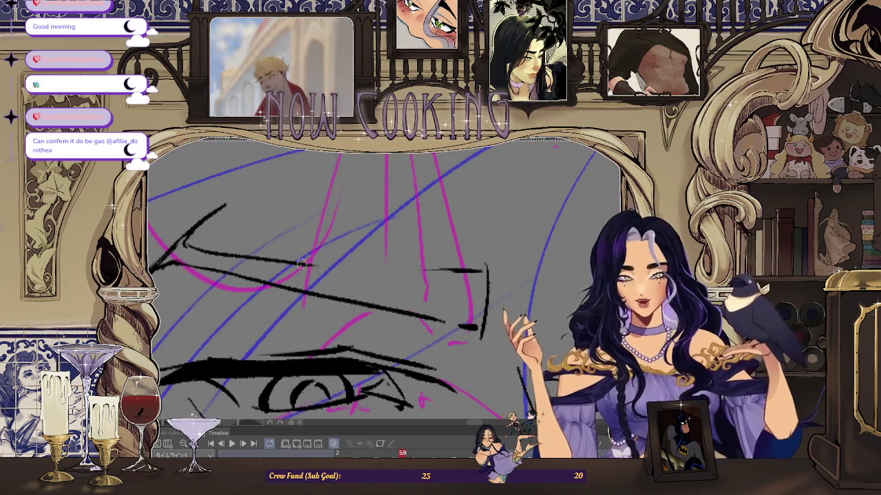
pyautogui.moveTo(300, 263); pyautogui.dragTo(481, 268)
pyautogui.hotkey('ctrl', 'z')
pyautogui.hotkey('ctrl', 'z')
pyautogui.moveTo(300, 264); pyautogui.dragTo(483, 265)
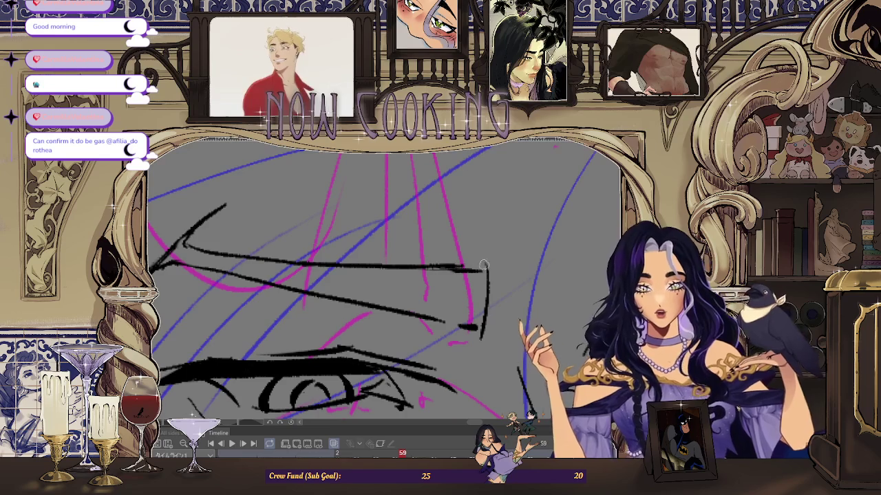
pyautogui.hotkey('ctrl', 'z')
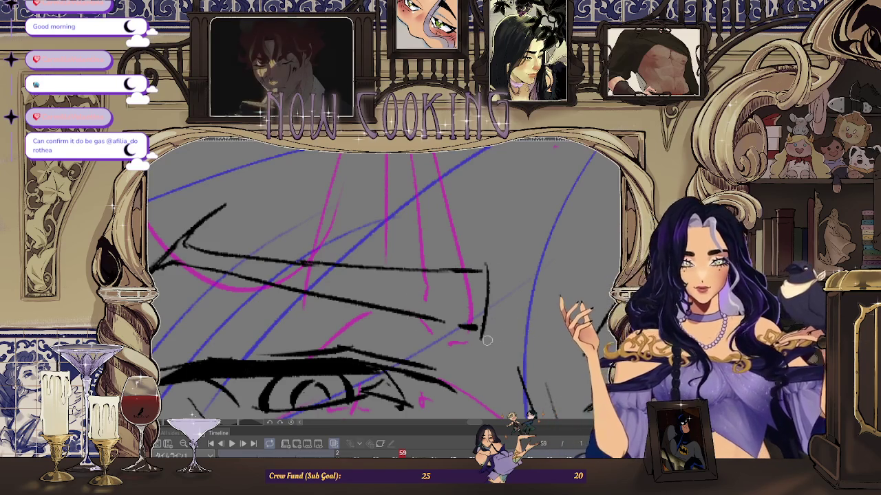
pyautogui.scroll(1, 471, 271)
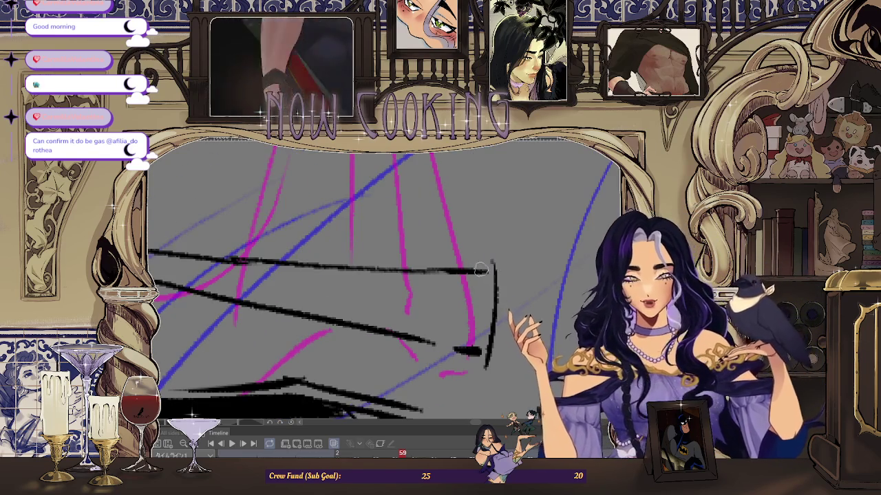
pyautogui.scroll(-1, 482, 260)
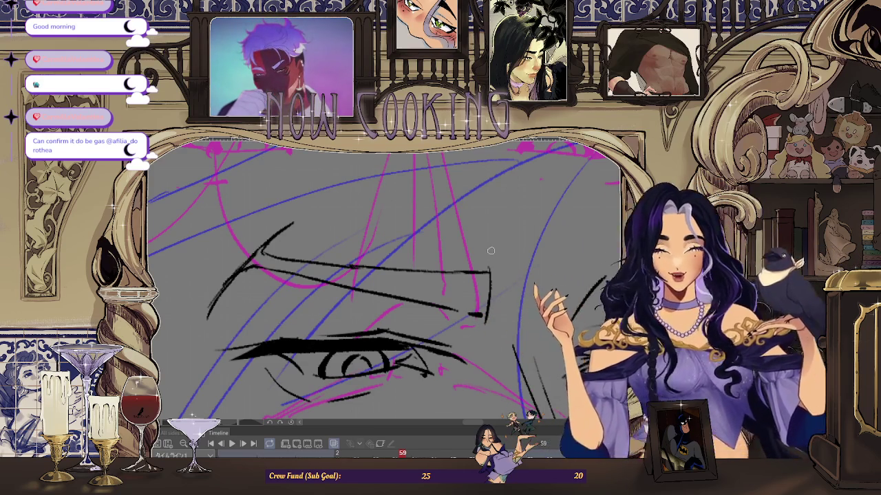
# - Zoom out, turn off onion skin, and play back the rough animation frames
pyautogui.scroll(-2, 490, 250)
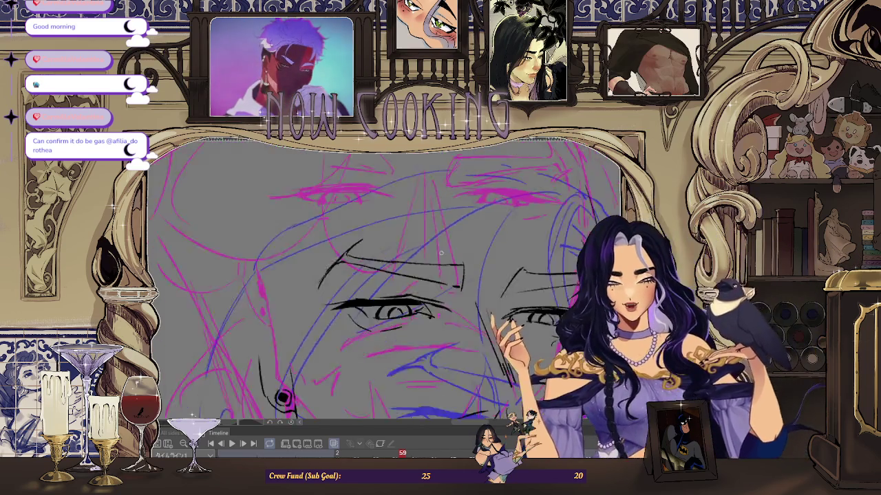
pyautogui.scroll(-2, 441, 253)
pyautogui.scroll(-1, 435, 240)
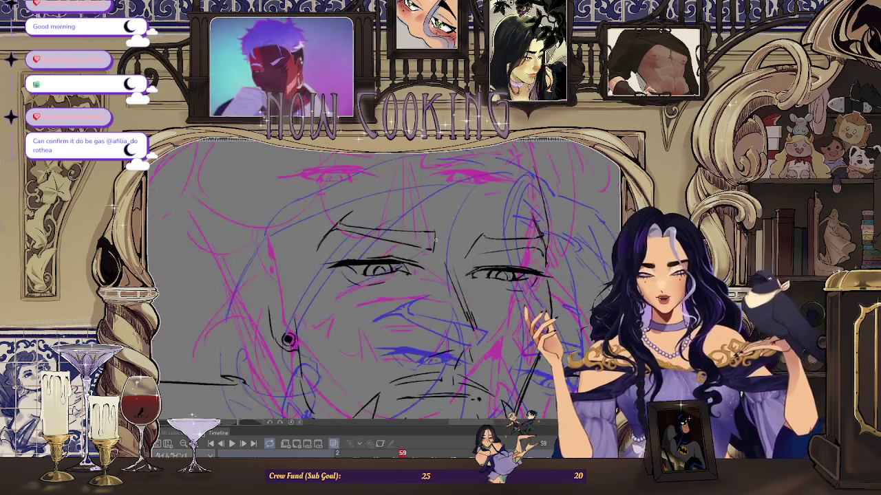
pyautogui.scroll(1, 435, 240)
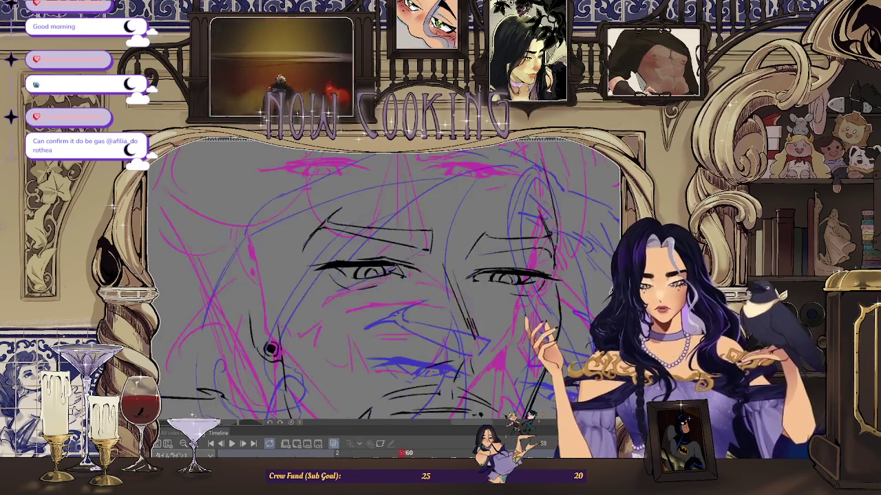
pyautogui.scroll(-3, 492, 352)
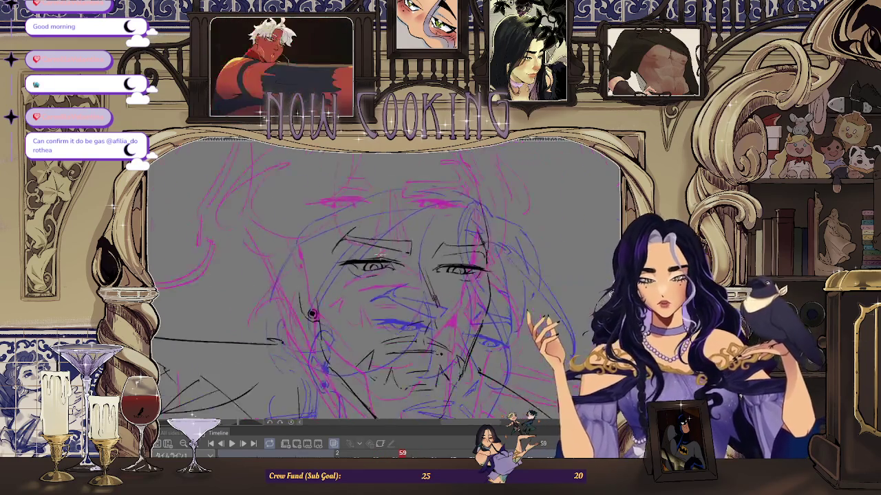
pyautogui.click(334, 445)
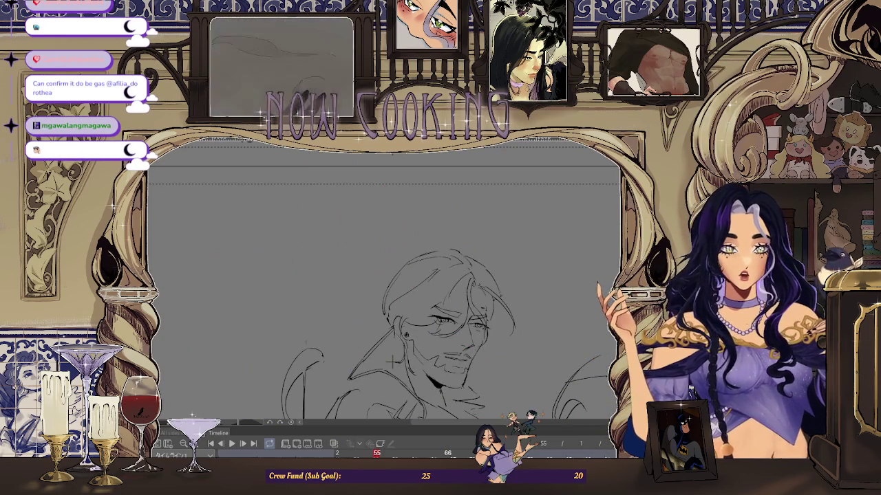
pyautogui.press('space')
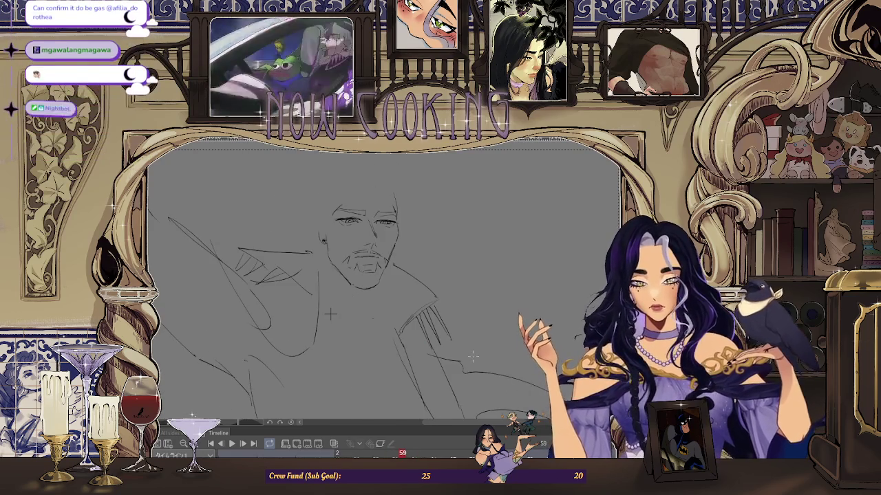
# - Stop playback on frame 59 and step forward frame by frame to frame 61
pyautogui.press('space')
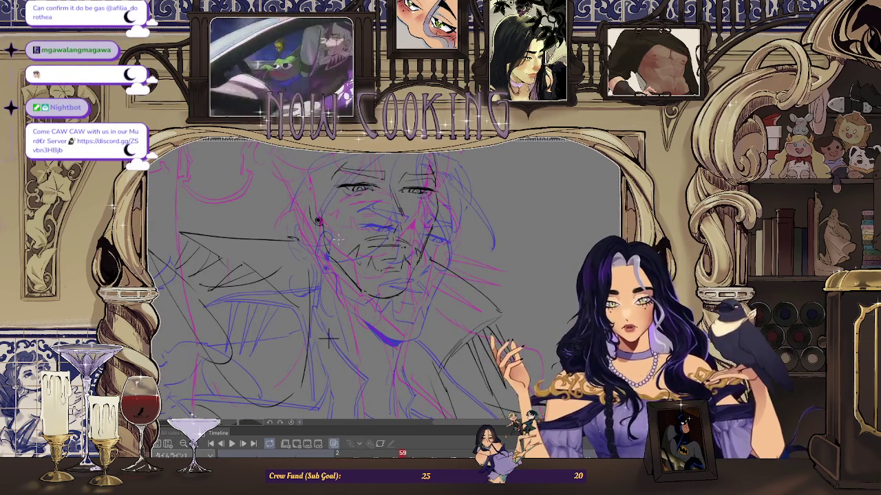
pyautogui.press('Right')
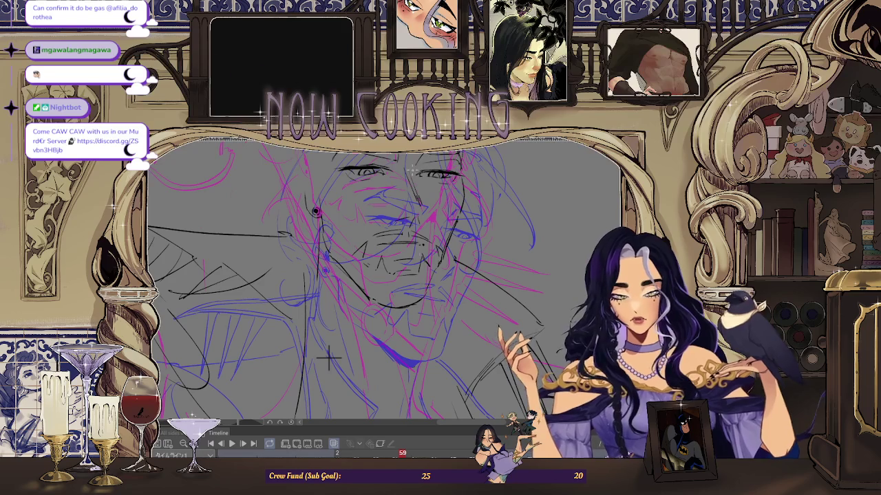
pyautogui.press('Right')
pyautogui.press('Right')
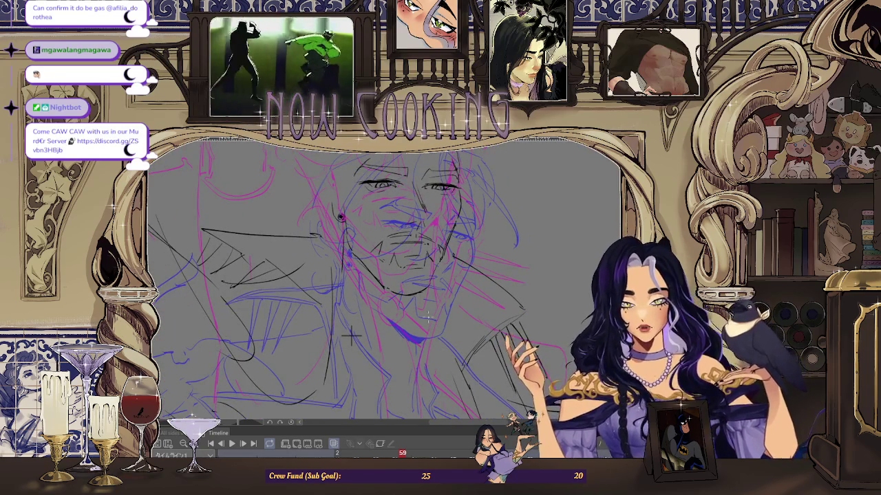
pyautogui.press('Right')
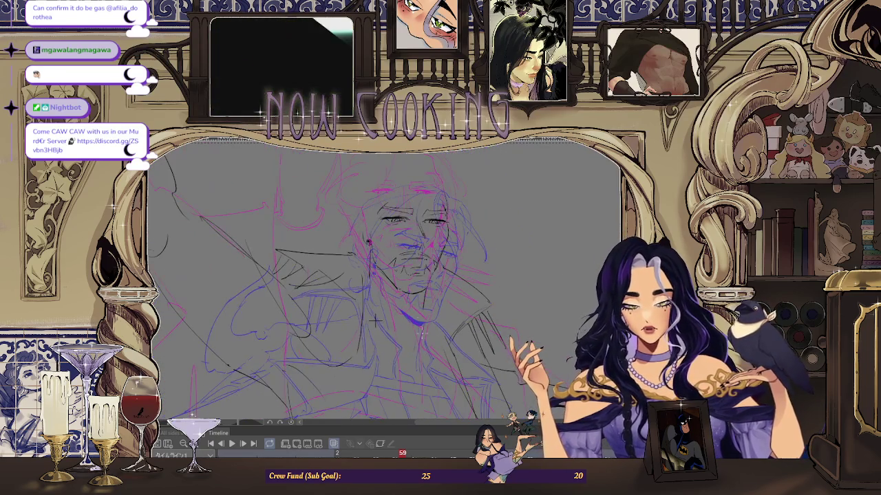
pyautogui.press('Right')
pyautogui.press('Right')
pyautogui.press('Right')
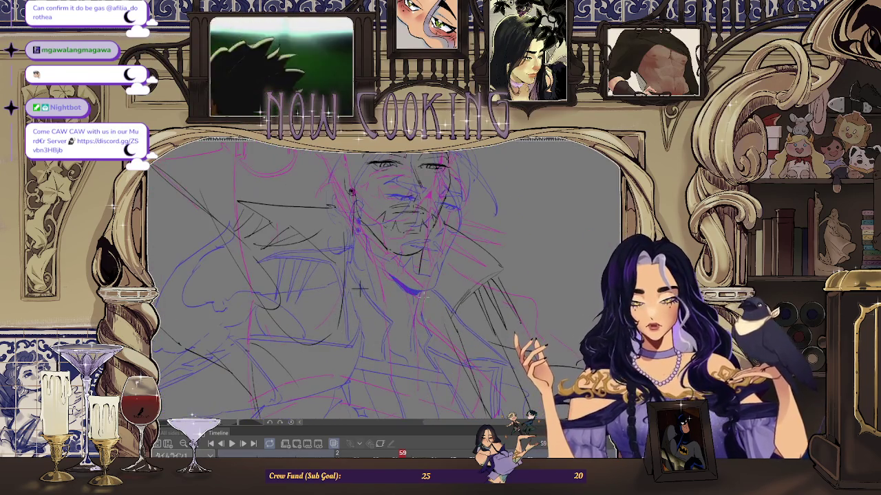
pyautogui.press('Right')
pyautogui.press('Right')
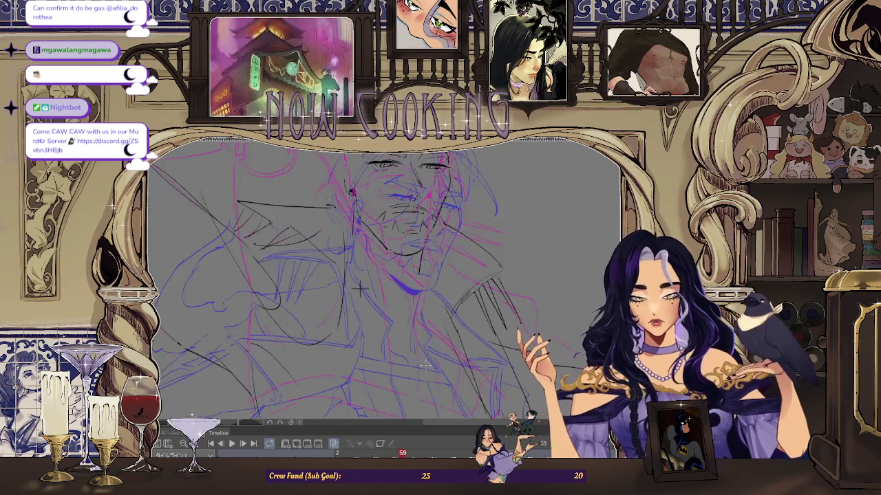
pyautogui.press('Right')
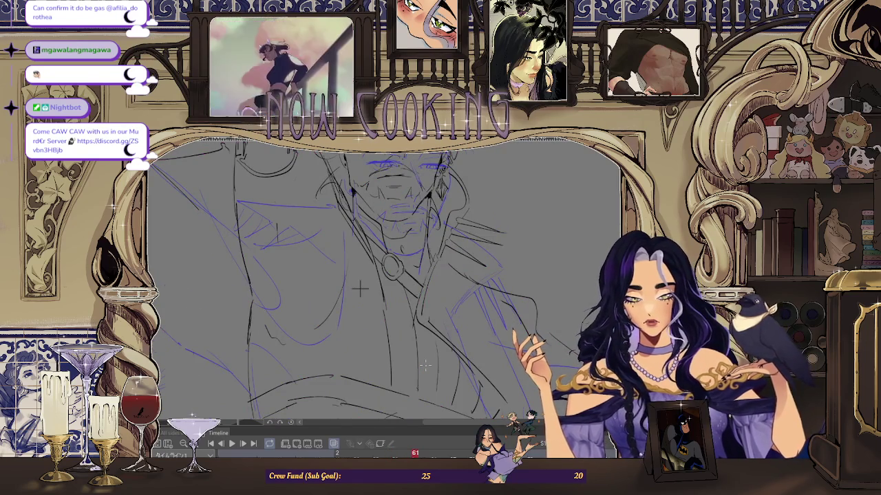
pyautogui.press('Left')
pyautogui.press('Left')
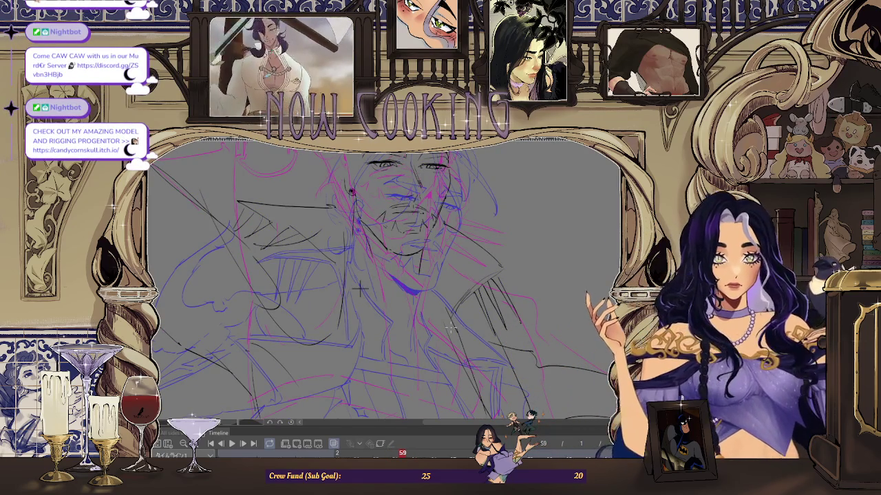
pyautogui.press('Right')
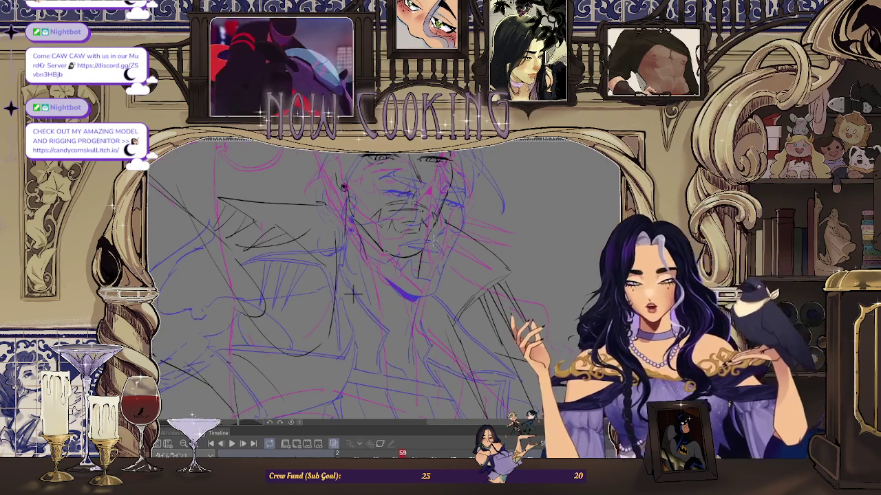
pyautogui.press('Right')
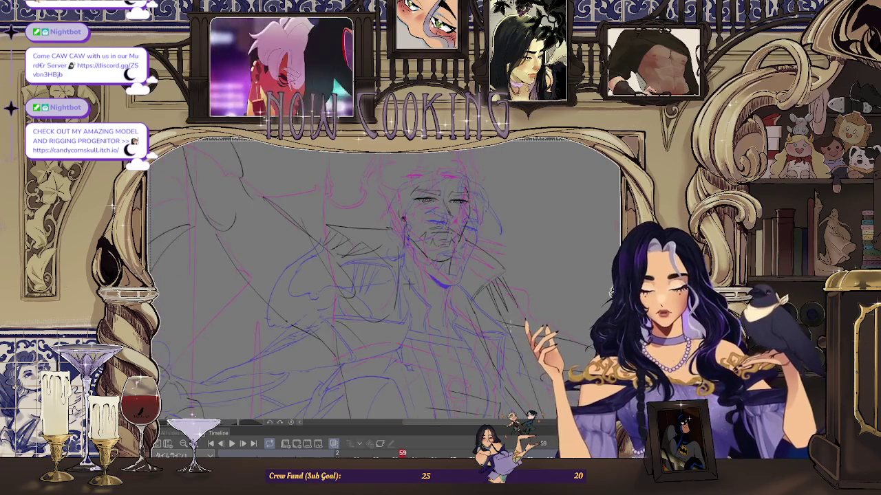
pyautogui.press('Right')
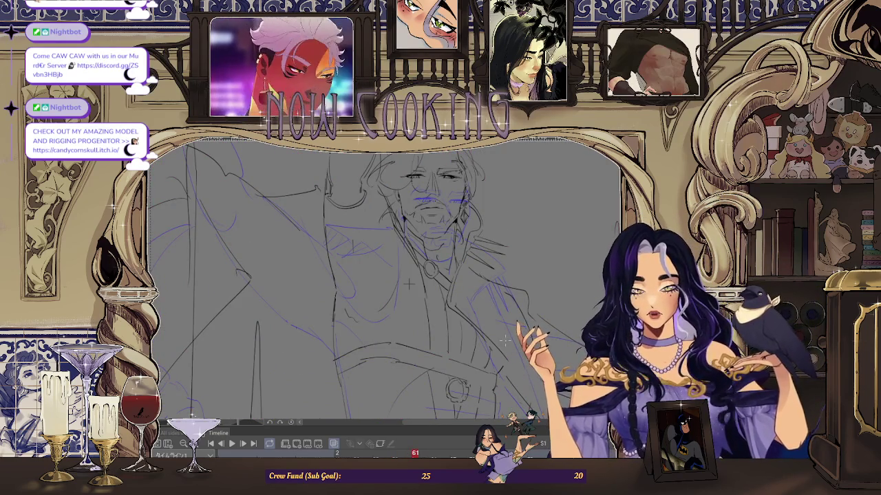
# - Zoom the canvas to frame the figure, then step from frame 57 to frame 61
pyautogui.scroll(2, 409, 283)
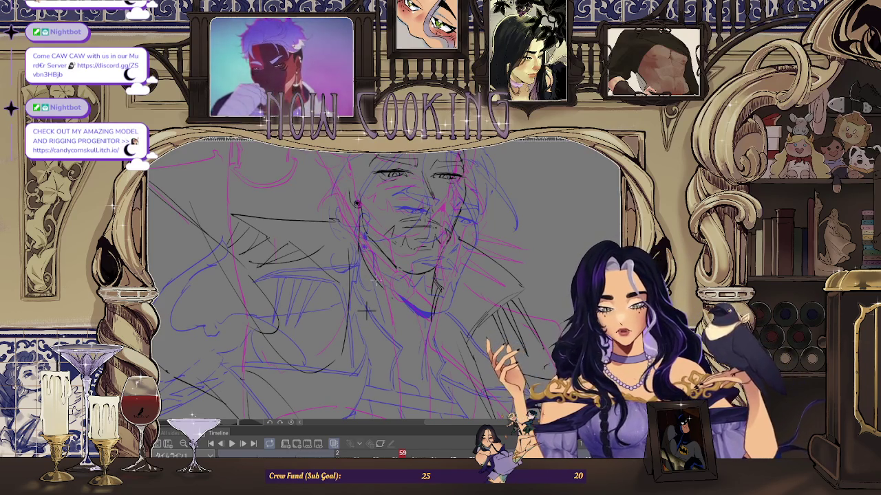
pyautogui.scroll(-2, 367, 311)
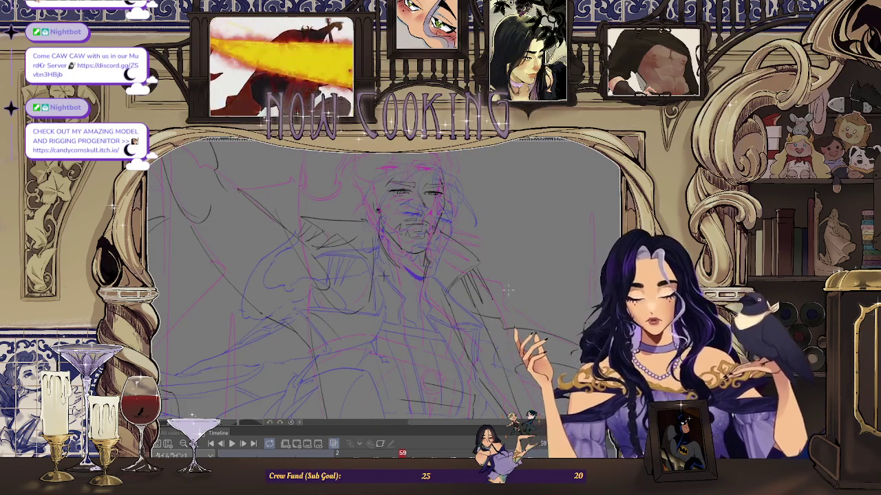
pyautogui.scroll(-1, 384, 278)
pyautogui.scroll(2, 379, 236)
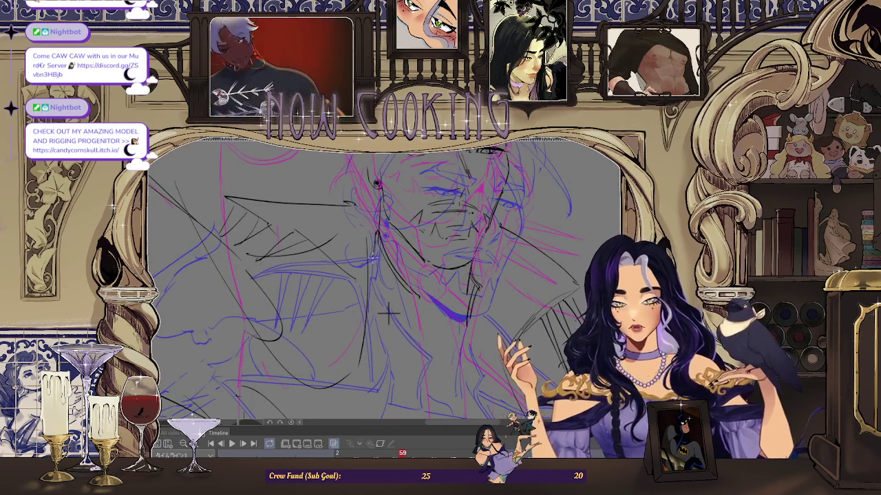
pyautogui.scroll(-2, 389, 313)
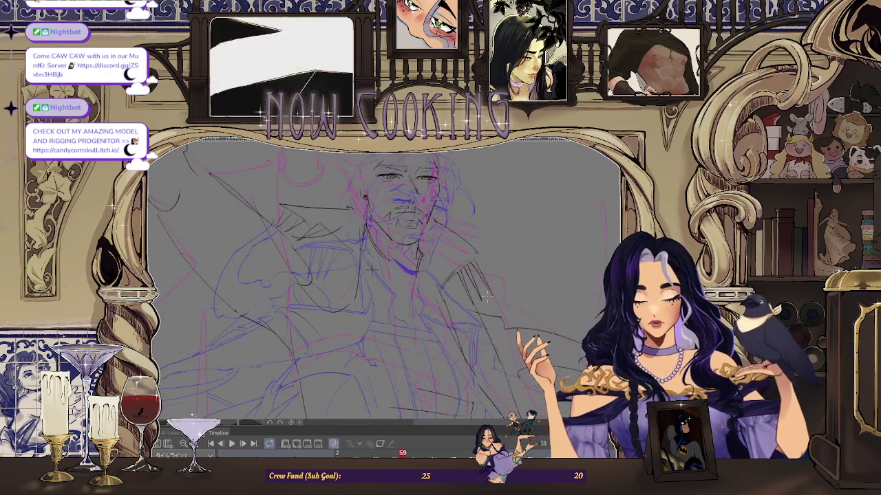
pyautogui.scroll(1, 371, 270)
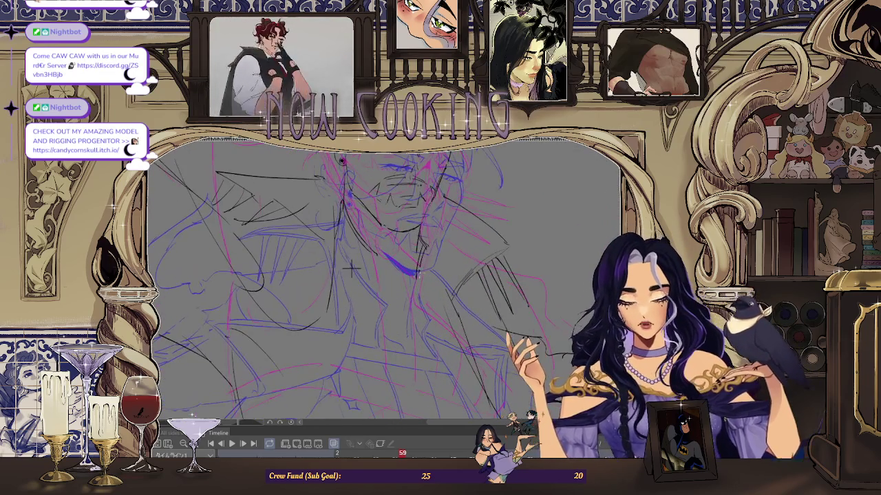
pyautogui.scroll(1, 350, 270)
pyautogui.scroll(1, 351, 270)
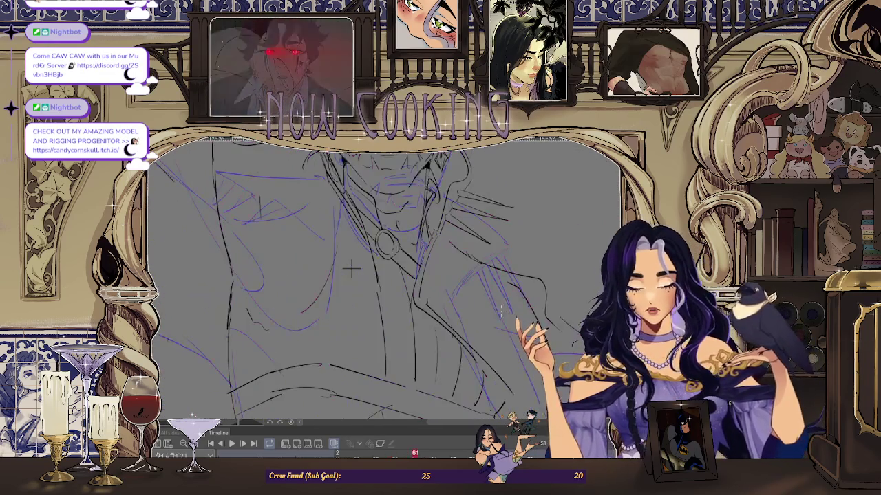
pyautogui.scroll(-2, 351, 270)
pyautogui.scroll(-1, 351, 270)
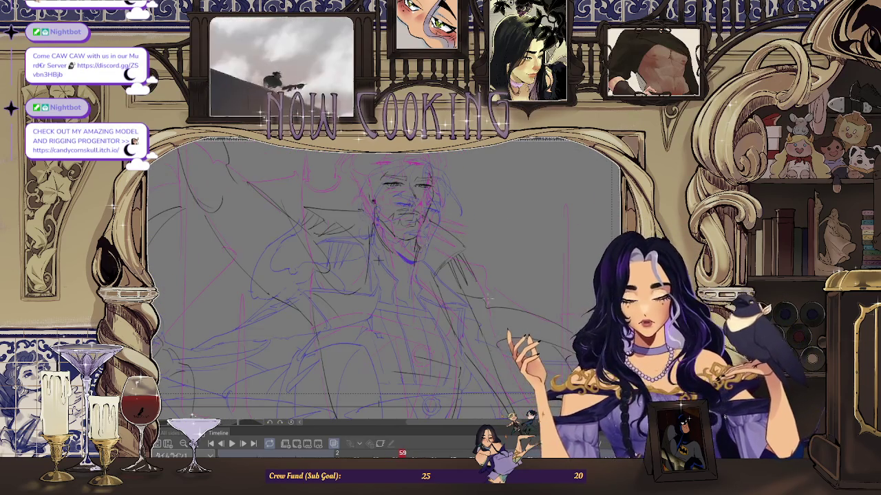
pyautogui.press('Left')
pyautogui.press('Left')
pyautogui.press('Right')
pyautogui.press('Right')
pyautogui.press('Right')
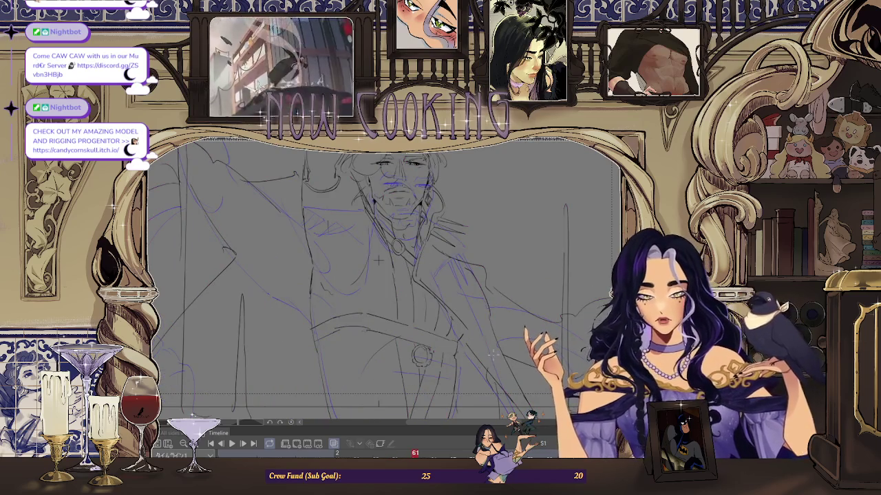
# - Flick back and forth between neighbouring frames, ending on frame 57
pyautogui.press('Left')
pyautogui.press('Left')
pyautogui.press('Left')
pyautogui.press('Right')
pyautogui.press('Right')
pyautogui.press('Right')
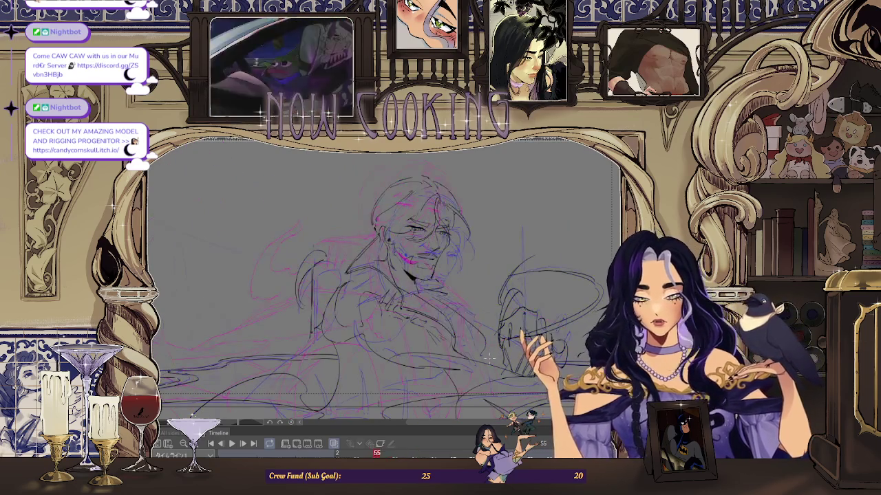
pyautogui.press('Left')
pyautogui.press('Left')
pyautogui.press('Left')
pyautogui.press('Right')
pyautogui.press('Right')
pyautogui.press('Right')
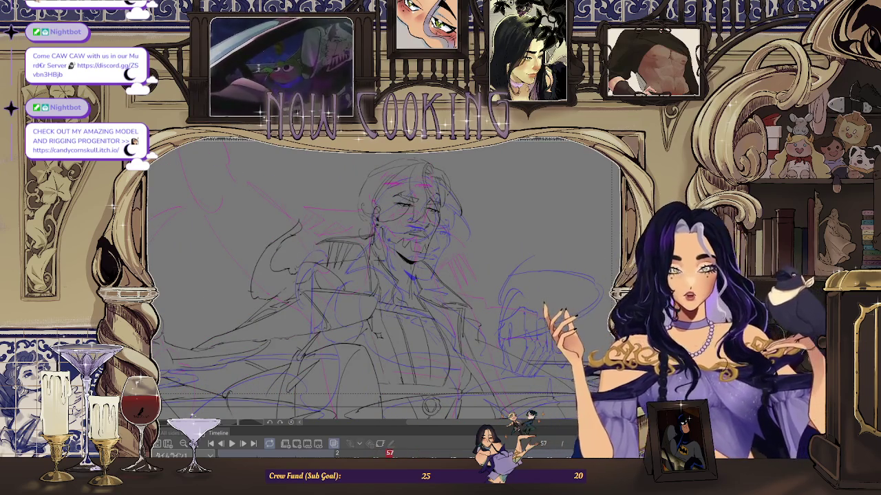
pyautogui.press('Left')
pyautogui.press('Left')
pyautogui.press('Left')
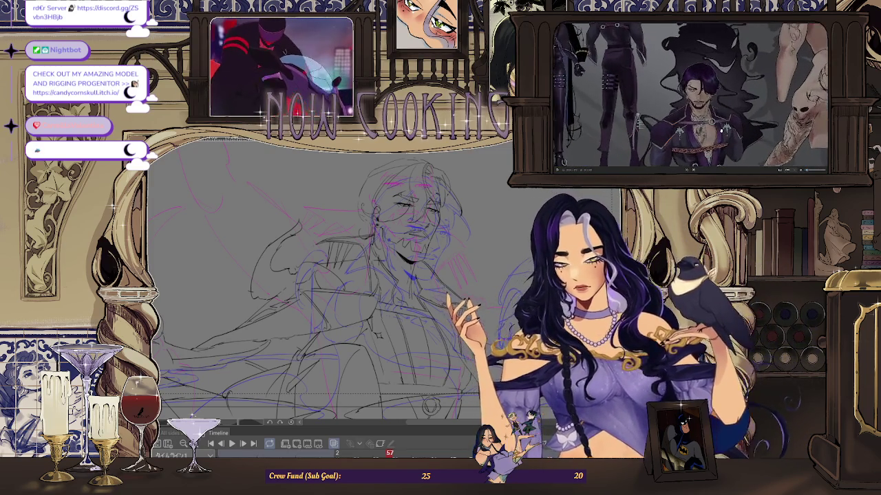
# - Mirror the canvas horizontally and step through the frames to frame 59
pyautogui.press('h')
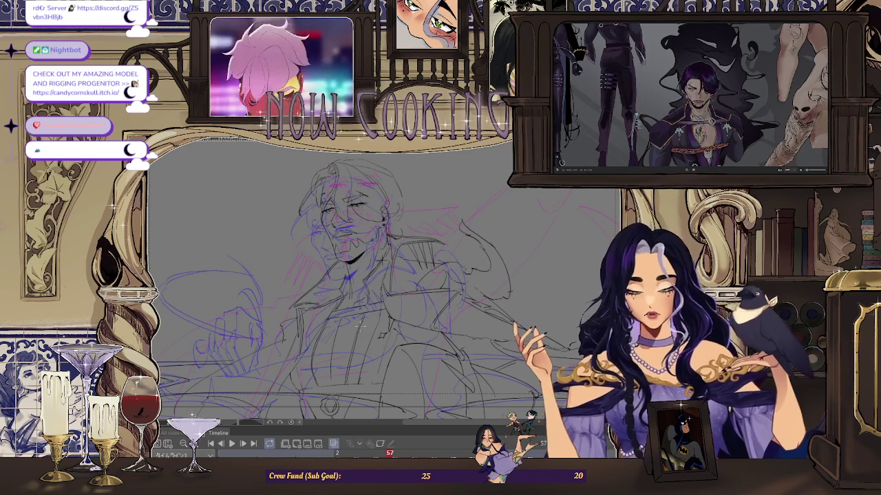
pyautogui.press('Right')
pyautogui.press('Right')
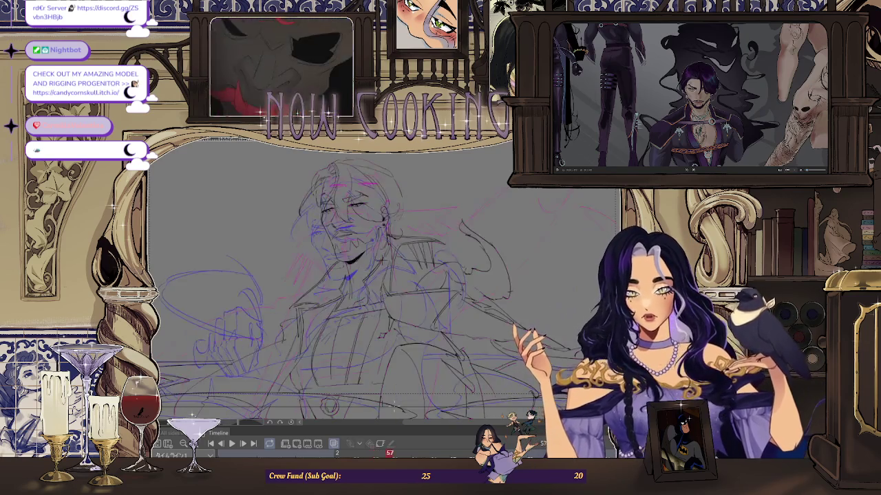
pyautogui.press('Right')
pyautogui.press('Right')
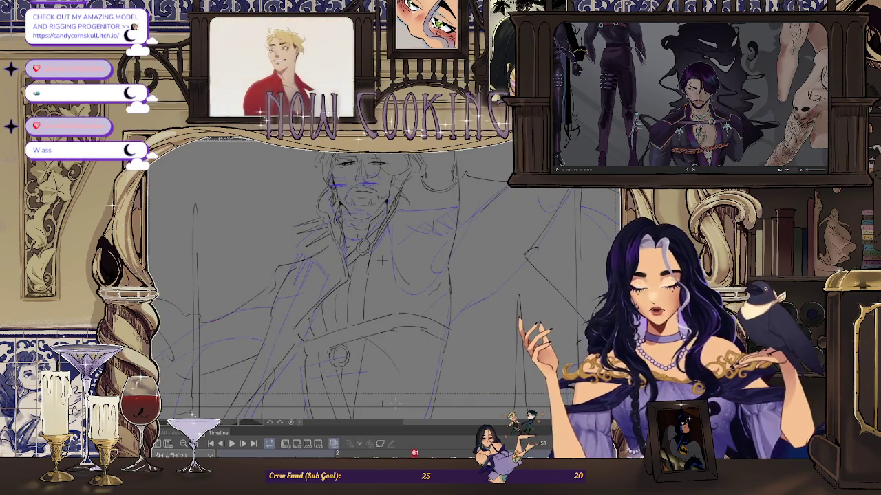
pyautogui.press('Left')
pyautogui.press('Left')
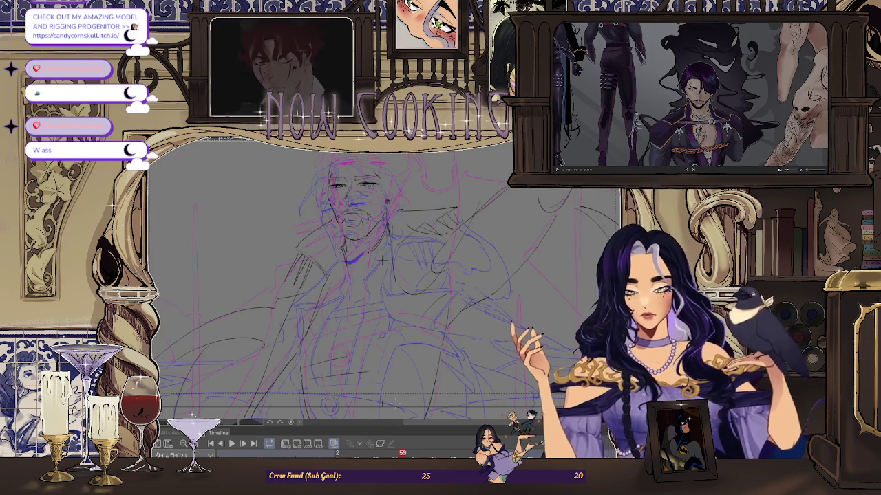
pyautogui.press('Right')
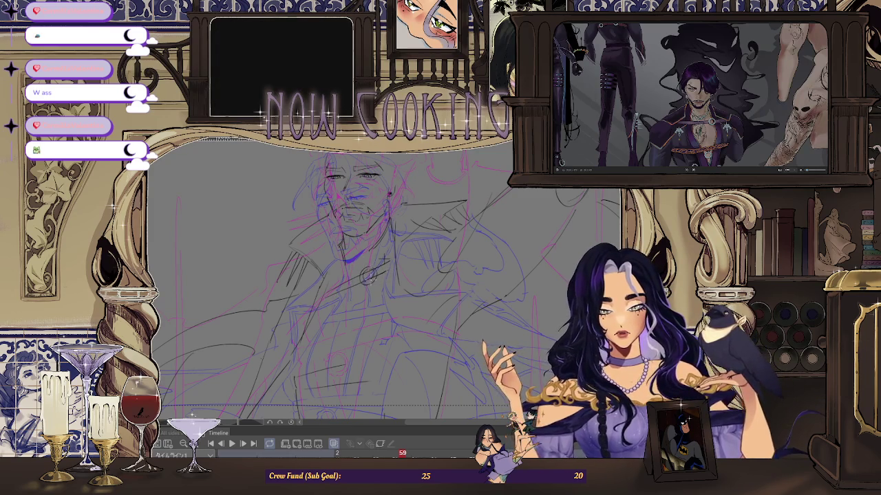
# - Pan and zoom to inspect the mirrored sketch, then switch to the music player
pyautogui.moveTo(504, 239); pyautogui.dragTo(467, 237)
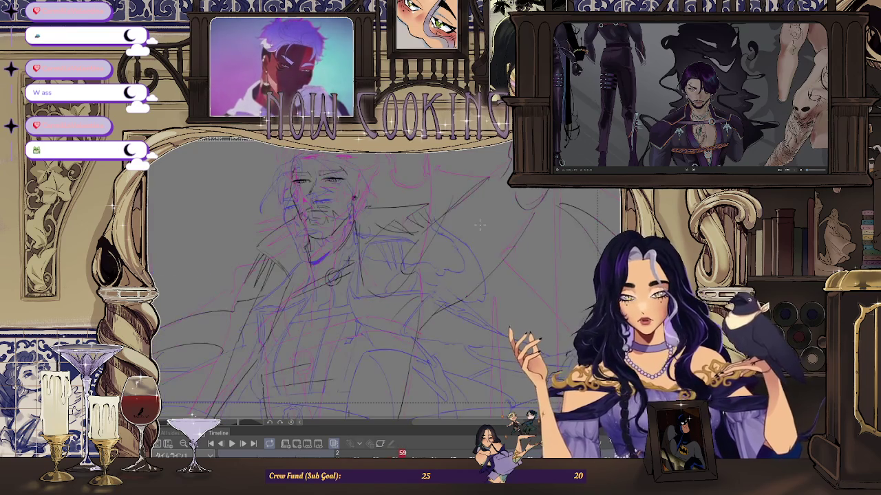
pyautogui.scroll(-3, 427, 171)
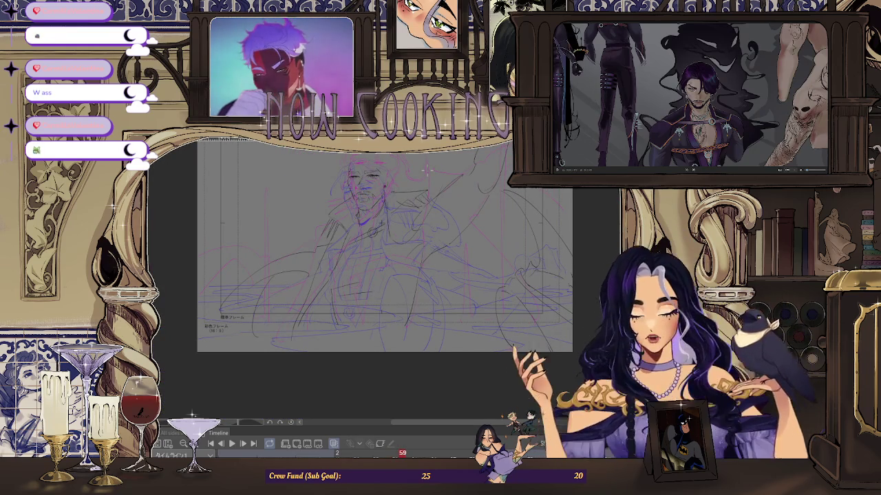
pyautogui.scroll(3, 354, 233)
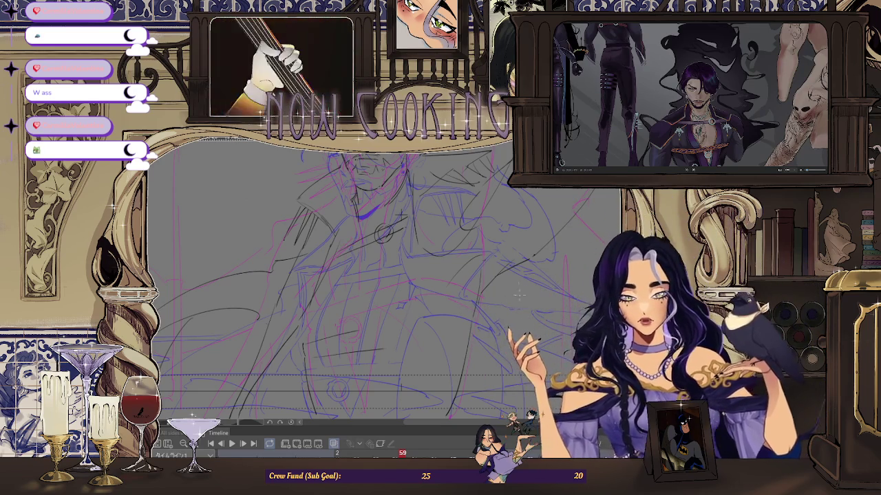
pyautogui.scroll(-1, 519, 294)
pyautogui.scroll(-1, 496, 289)
pyautogui.scroll(-1, 475, 283)
pyautogui.scroll(-1, 443, 278)
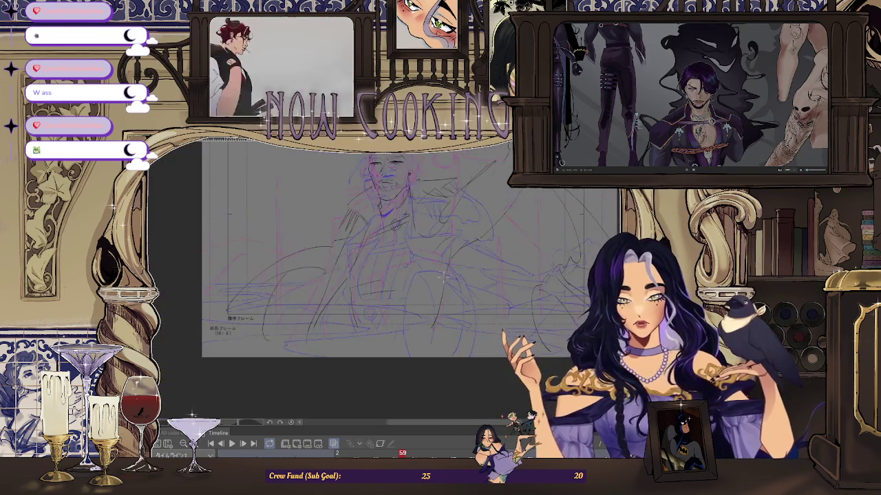
pyautogui.scroll(1, 440, 277)
pyautogui.scroll(1, 386, 268)
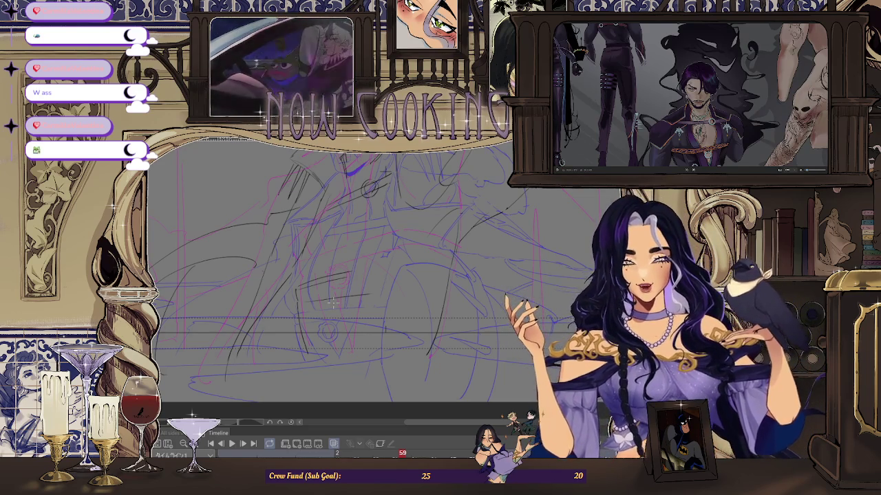
pyautogui.scroll(2, 332, 303)
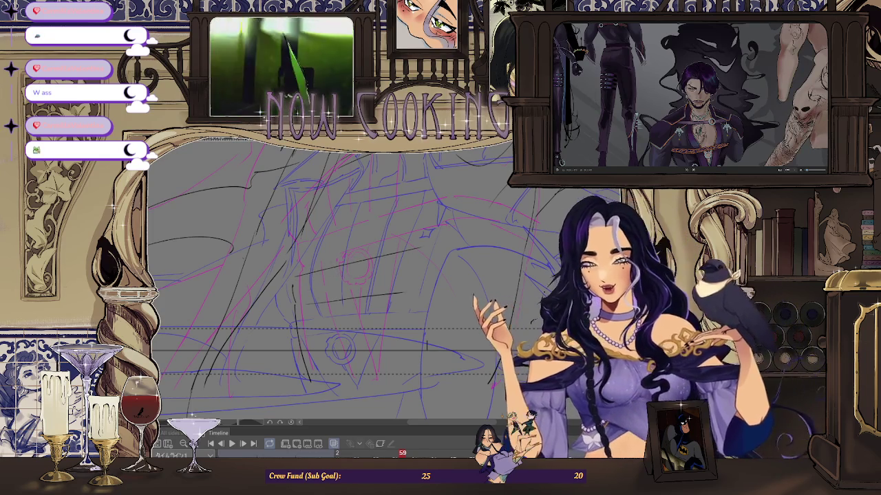
pyautogui.hotkey('alt', 'Tab')
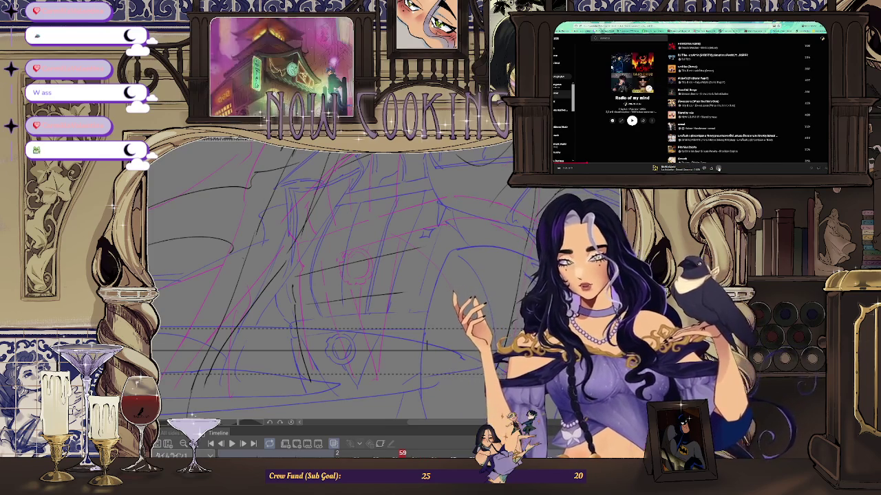
# - Save the currently playing song to a playlist
pyautogui.rightClick(717, 47)
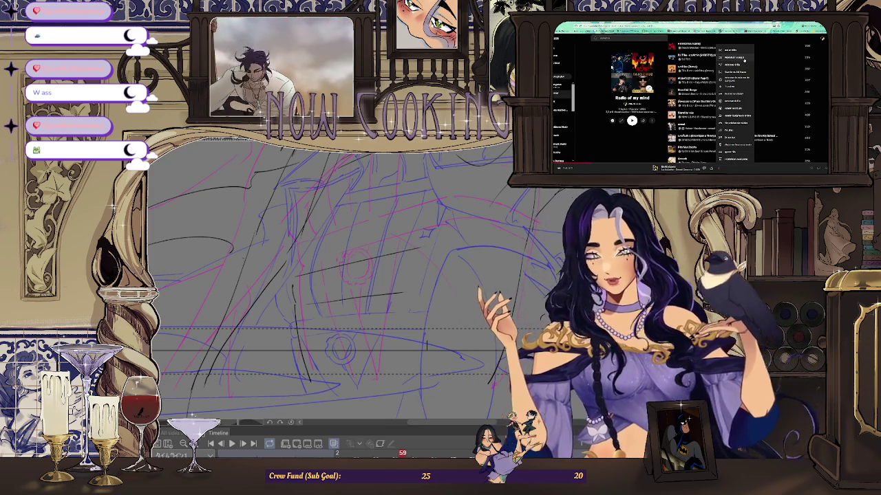
pyautogui.click(743, 61)
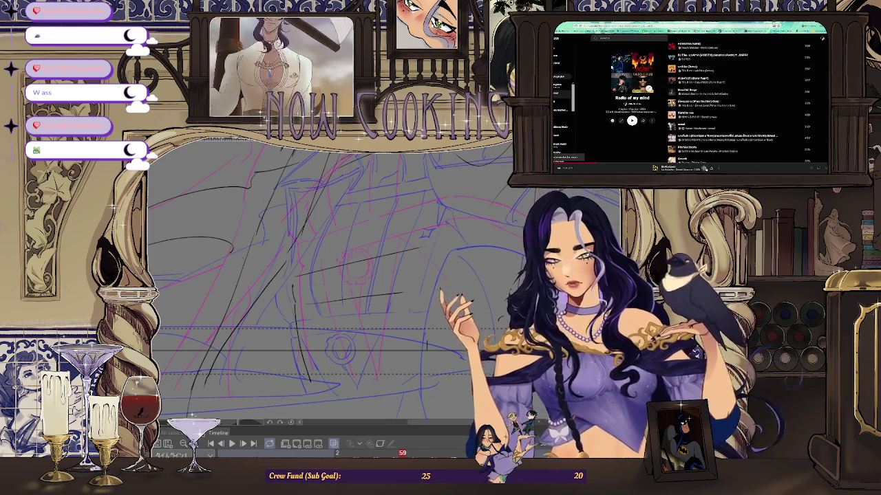
pyautogui.click(718, 168)
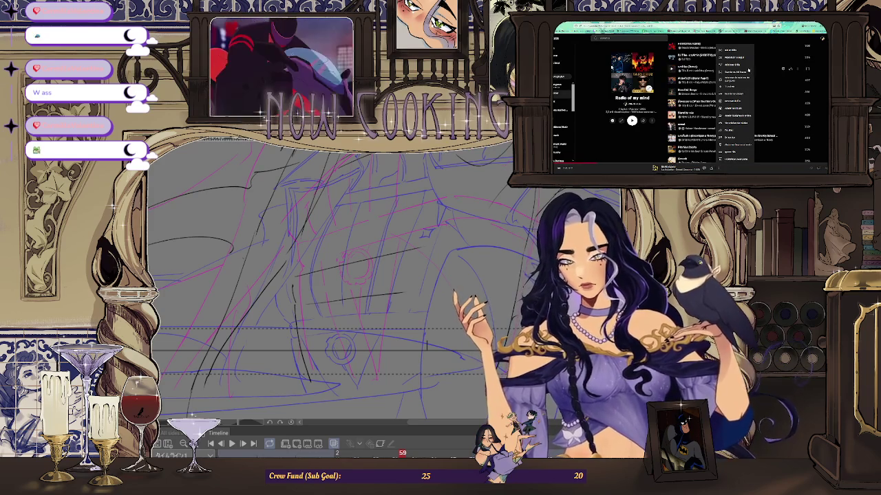
pyautogui.click(738, 94)
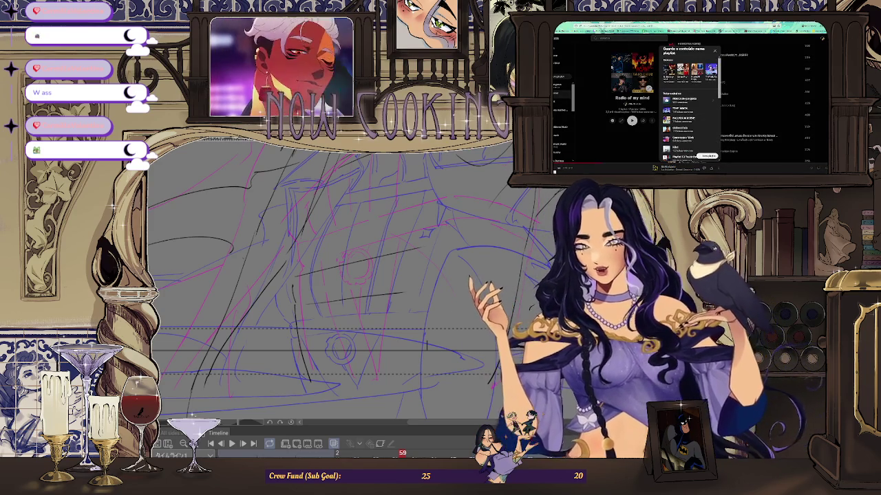
pyautogui.click(688, 157)
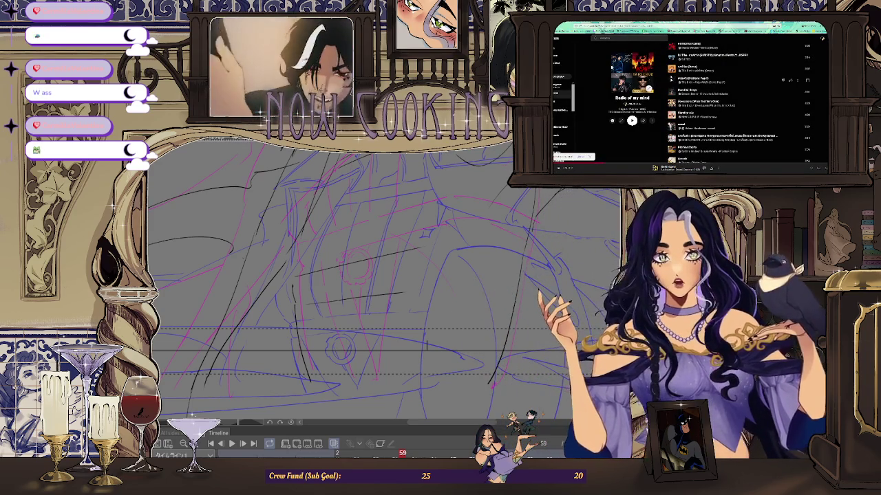
# - Search for a new artist, typing 's' and picking the suggested artist
pyautogui.click(619, 38)
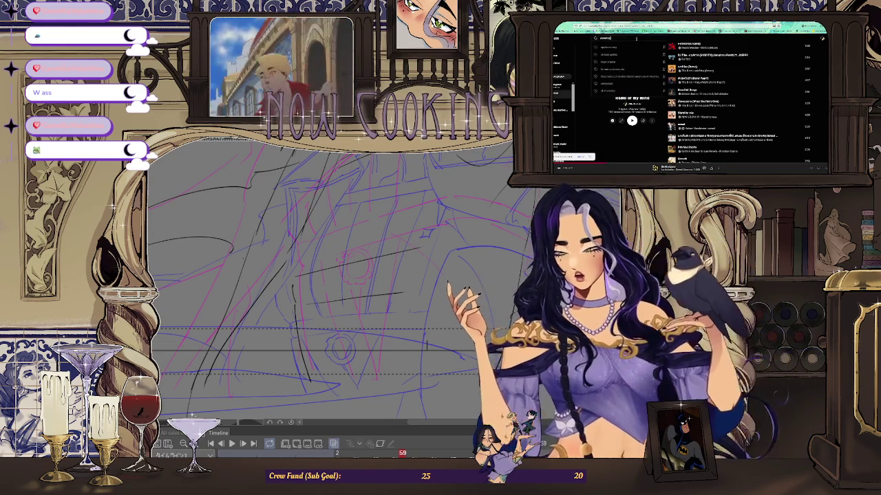
pyautogui.write('s')
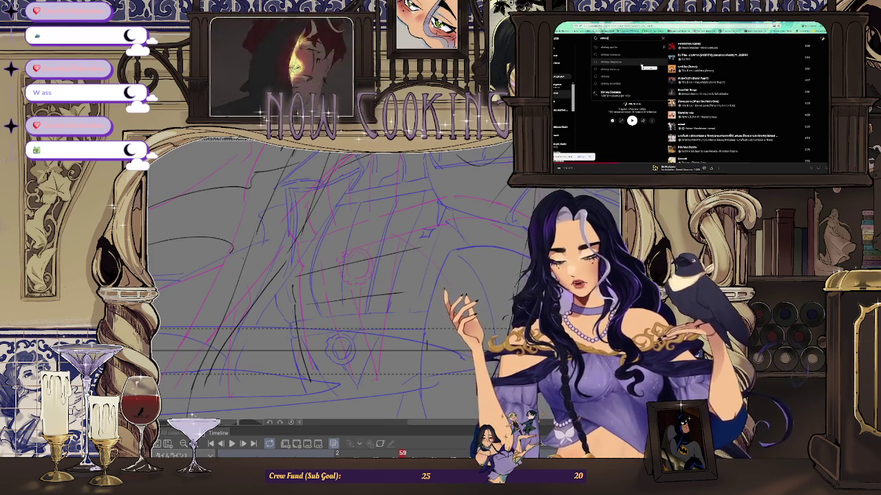
pyautogui.click(640, 64)
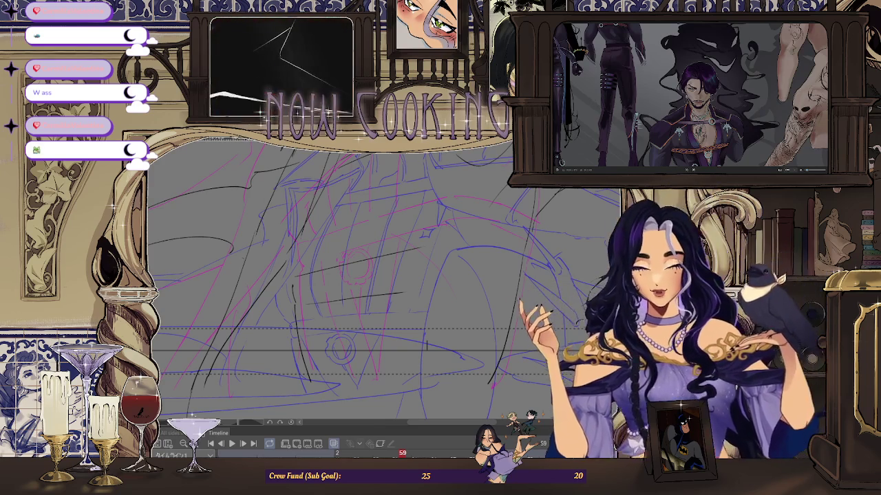
pyautogui.scroll(1, 302, 289)
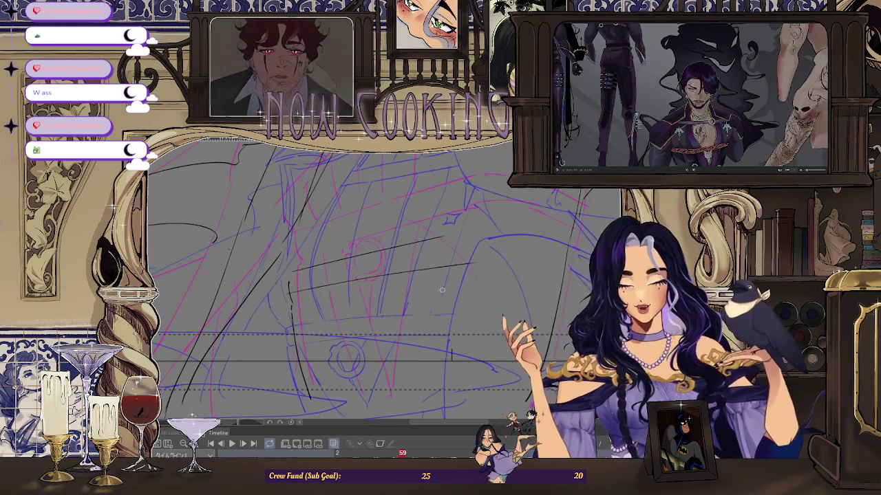
pyautogui.moveTo(441, 290); pyautogui.dragTo(387, 284)
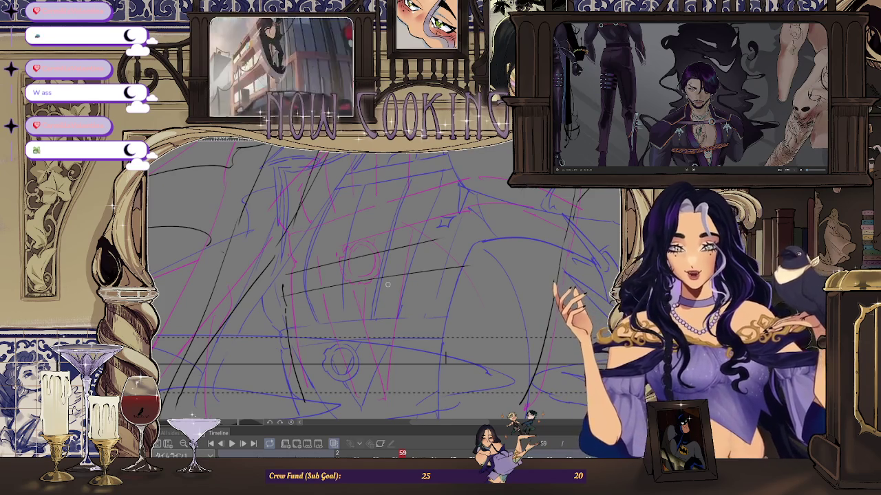
pyautogui.scroll(1, 372, 284)
pyautogui.scroll(1, 348, 286)
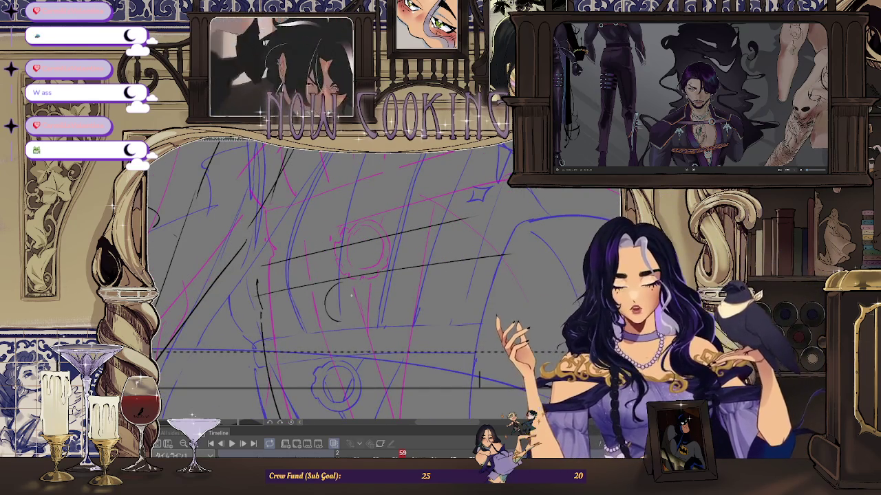
pyautogui.scroll(-2, 464, 289)
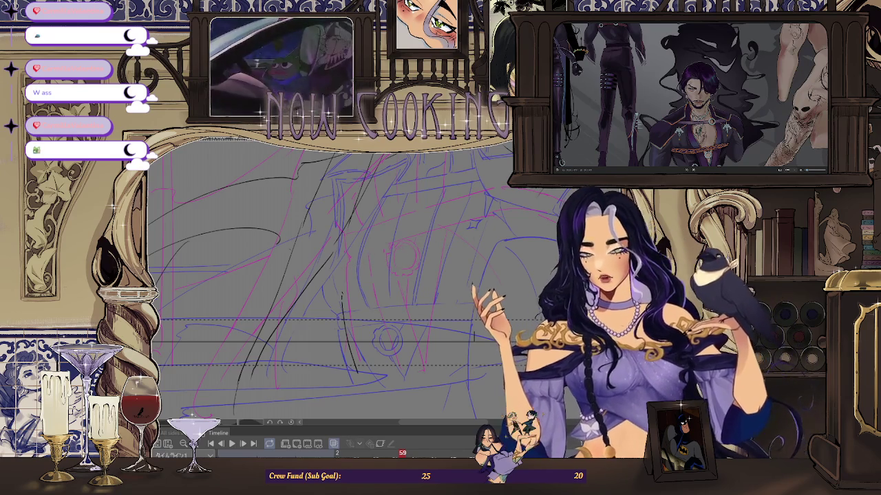
# - Switch to the browser, move to the next tab, and load TikTok from the address bar
pyautogui.hotkey('alt', 'Tab')
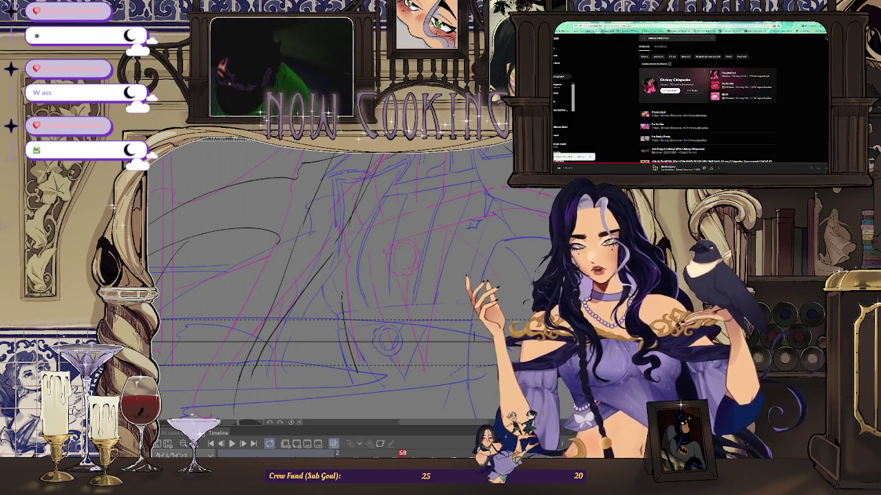
pyautogui.press('Return')
pyautogui.hotkey('ctrl', 'l')
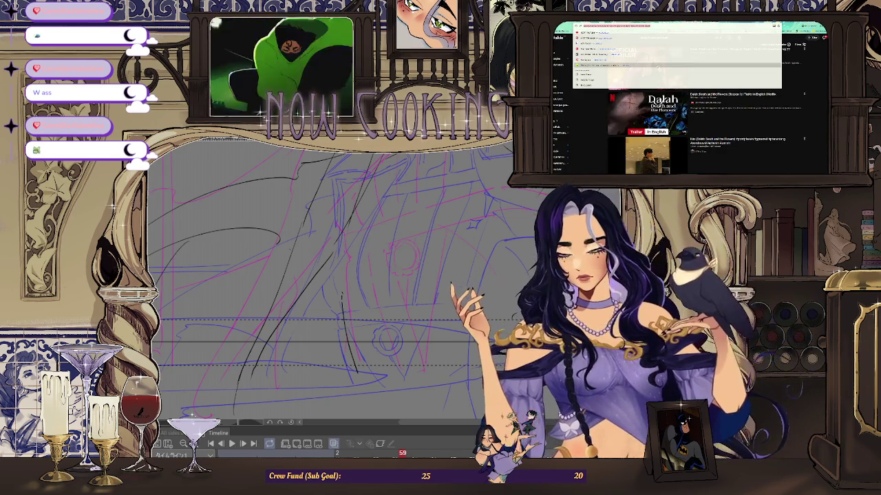
pyautogui.press('Return')
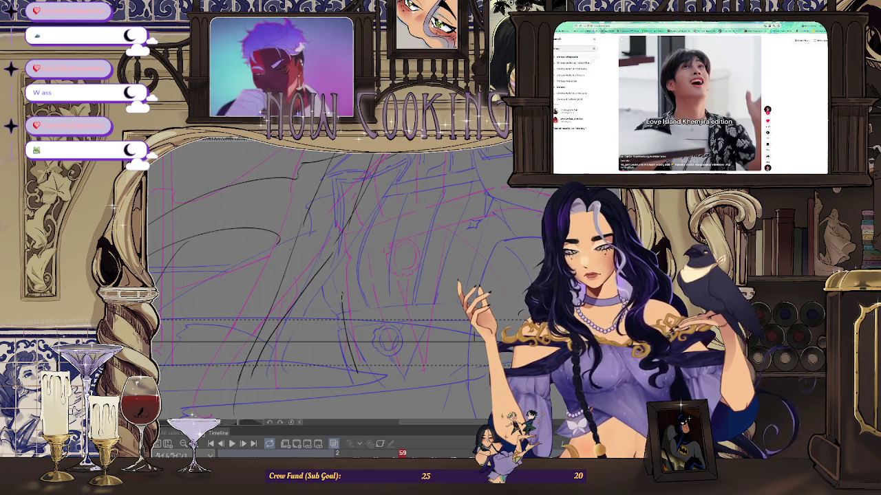
# - Open a TikTok video, close it, and go to the creator's profile grid
pyautogui.click(597, 67)
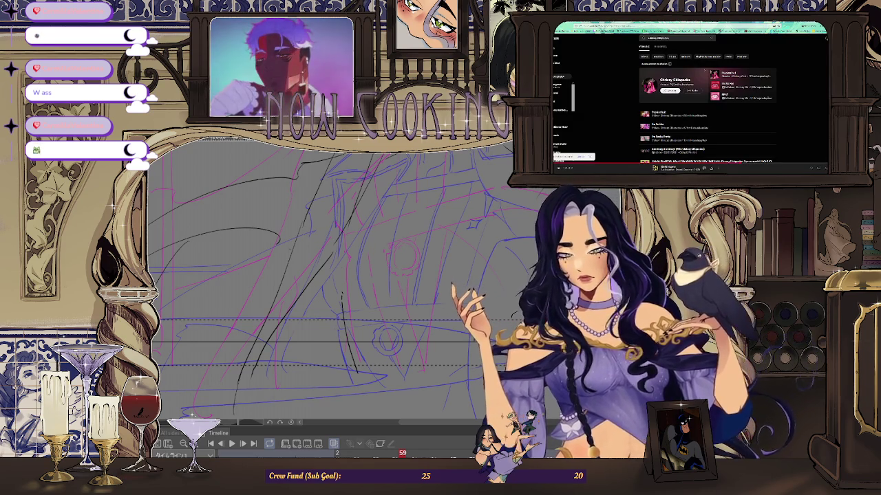
pyautogui.click(745, 128)
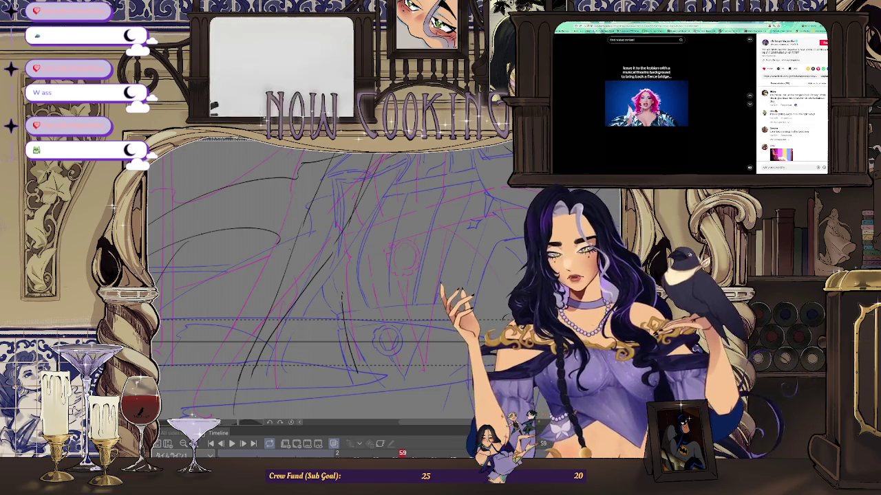
pyautogui.press('Escape')
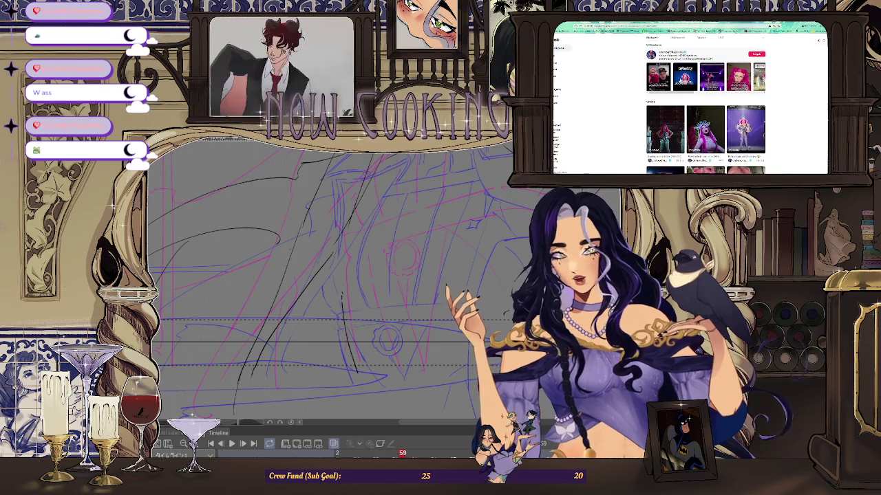
pyautogui.click(660, 54)
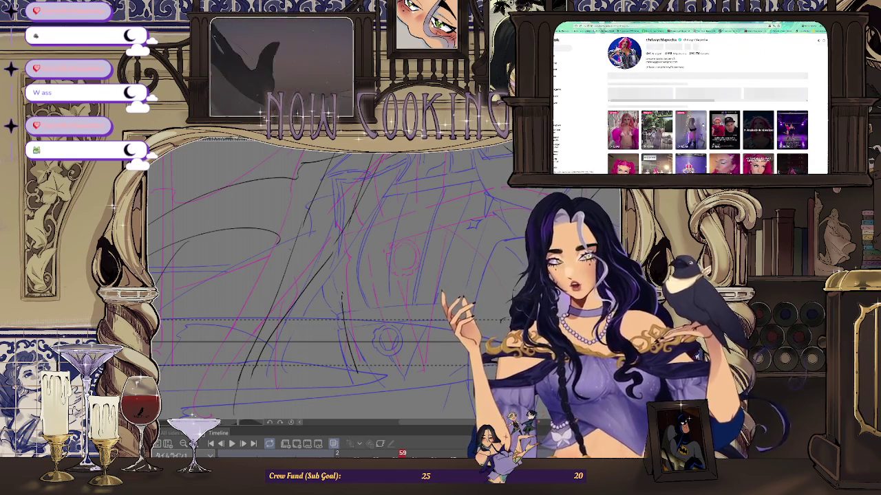
pyautogui.scroll(-2, 688, 103)
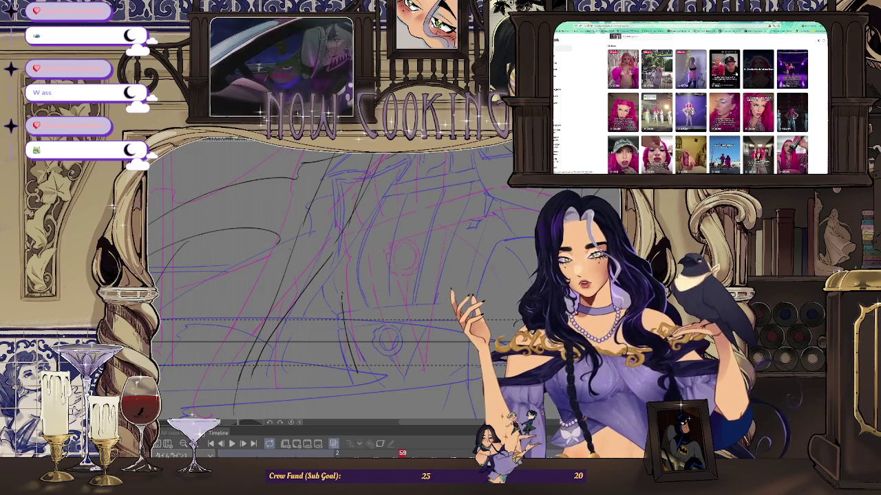
# - Open the two-person video, skip through six more videos, and pause the last one
pyautogui.click(724, 69)
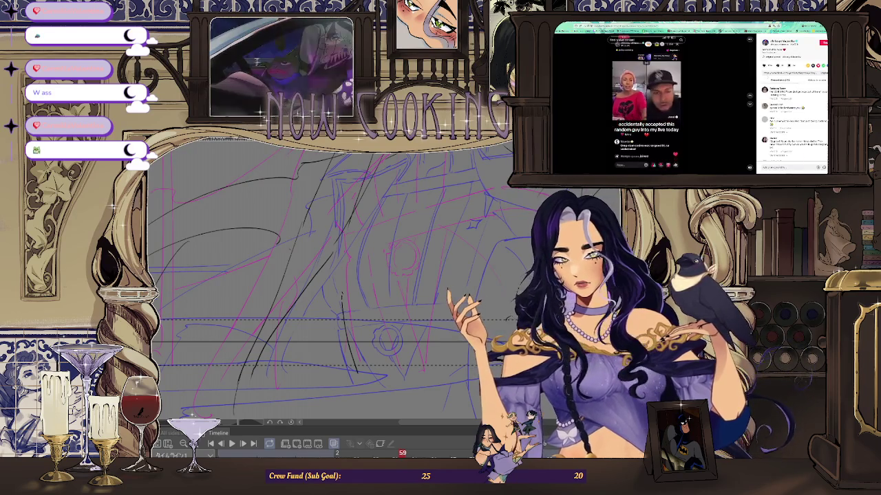
pyautogui.click(749, 105)
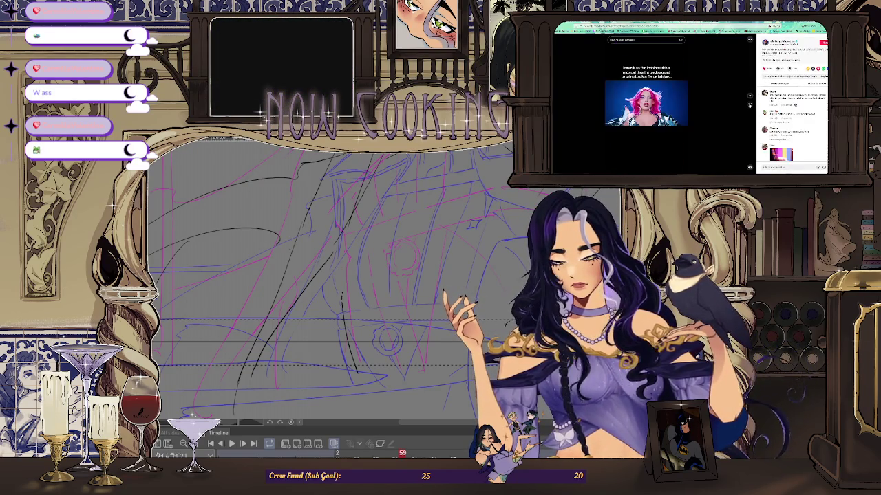
pyautogui.click(749, 105)
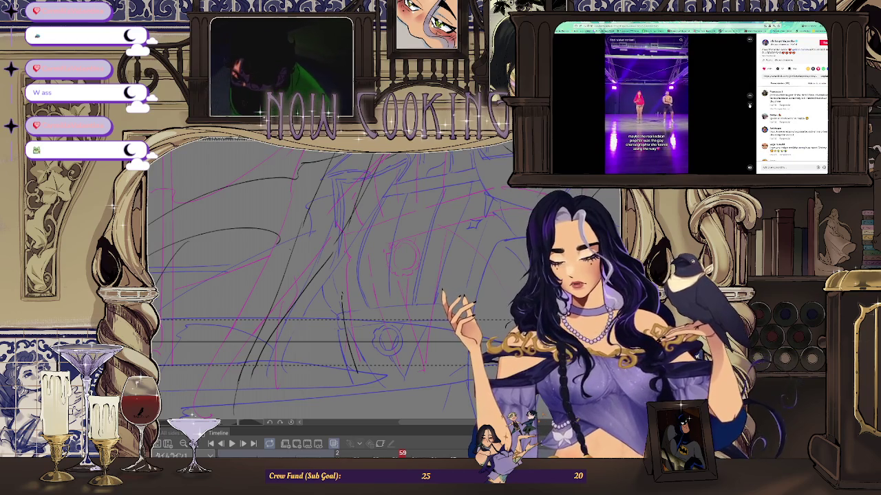
pyautogui.click(749, 104)
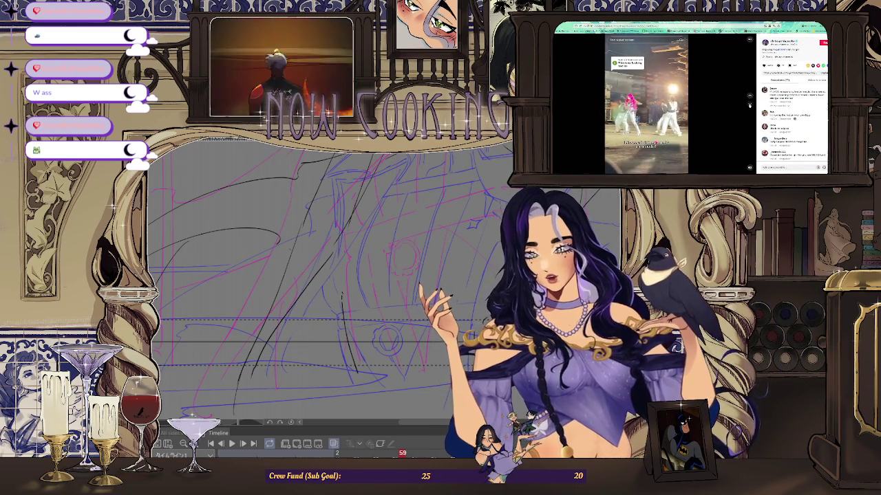
pyautogui.click(749, 105)
pyautogui.click(749, 104)
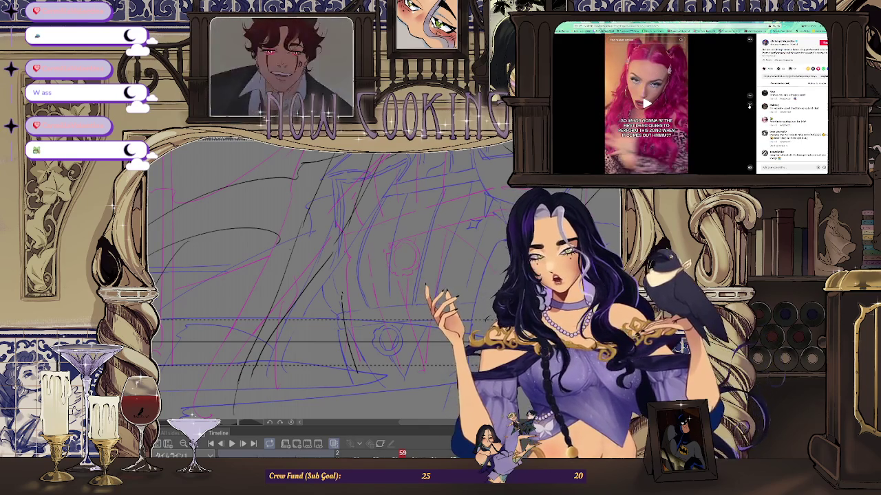
pyautogui.click(749, 104)
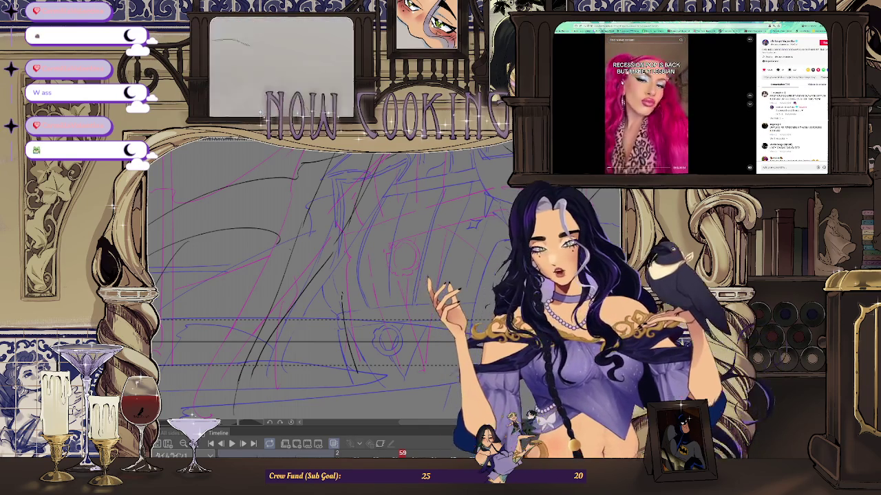
pyautogui.click(647, 104)
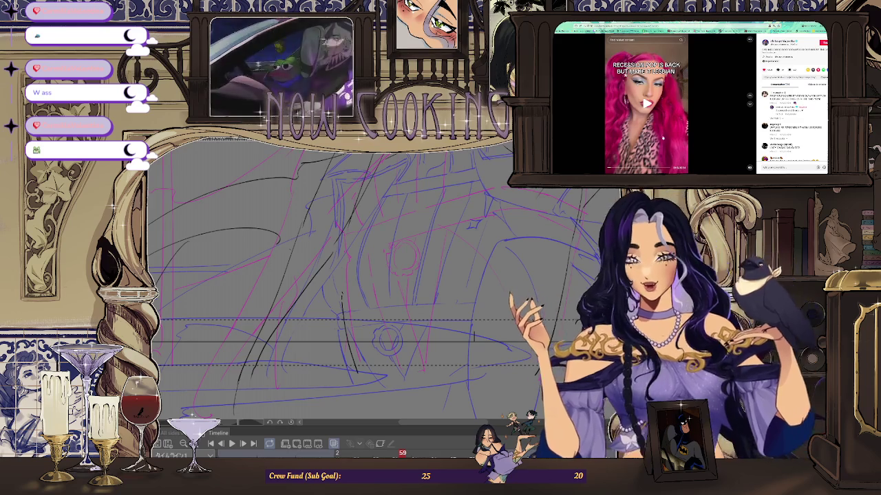
# - Close the video and scroll down through the creator's profile grid
pyautogui.press('Escape')
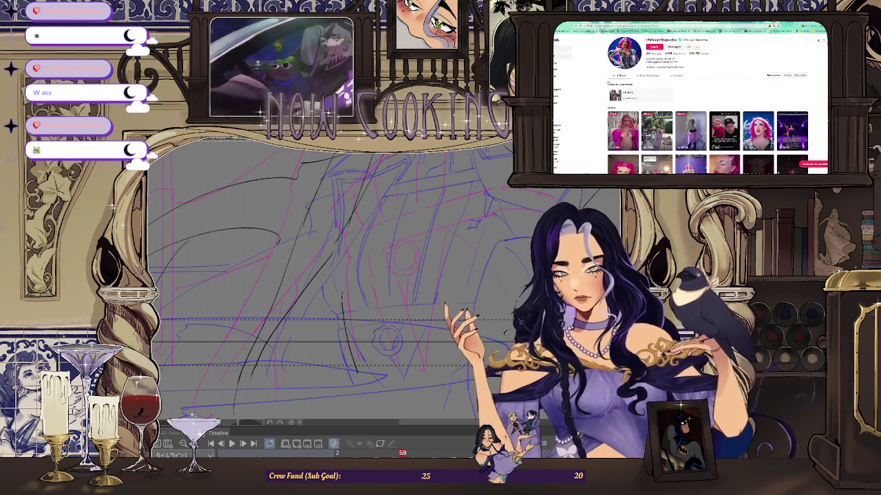
pyautogui.scroll(-3, 689, 103)
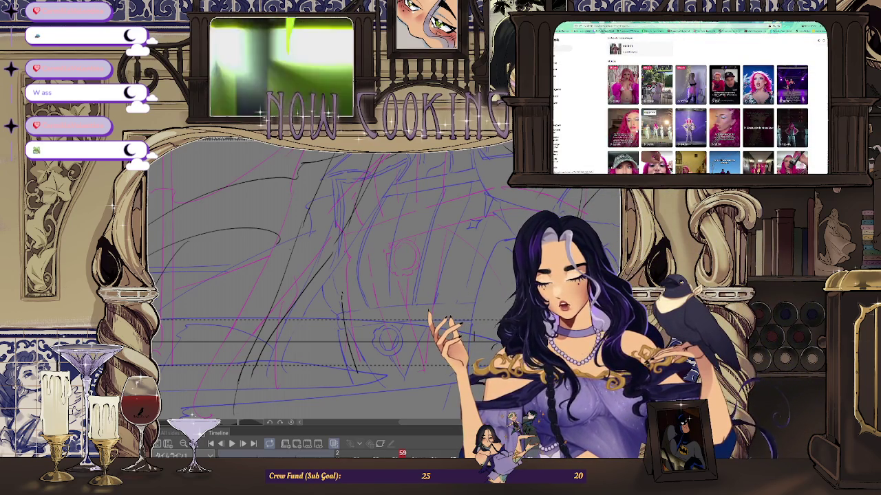
pyautogui.scroll(-2, 690, 104)
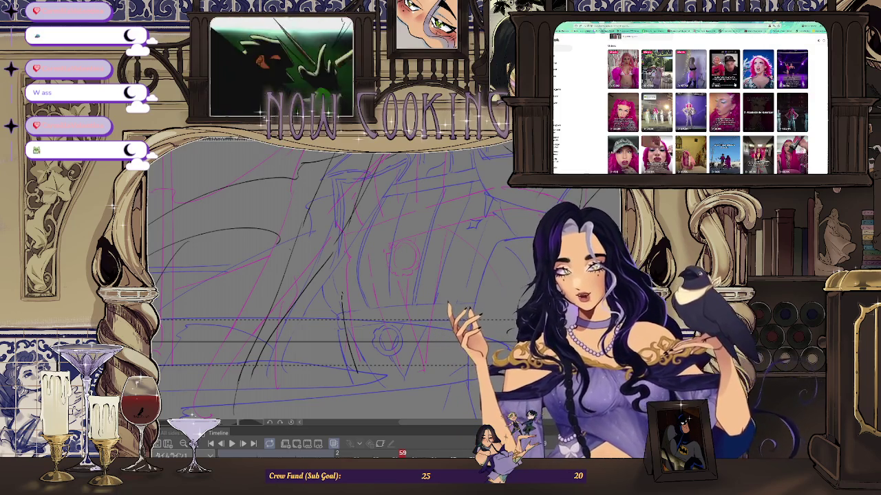
pyautogui.scroll(-3, 690, 103)
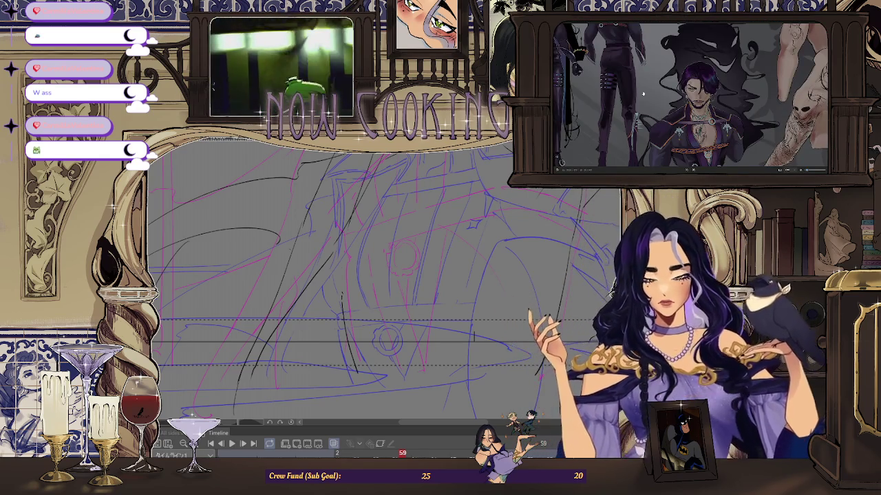
pyautogui.scroll(1, 385, 289)
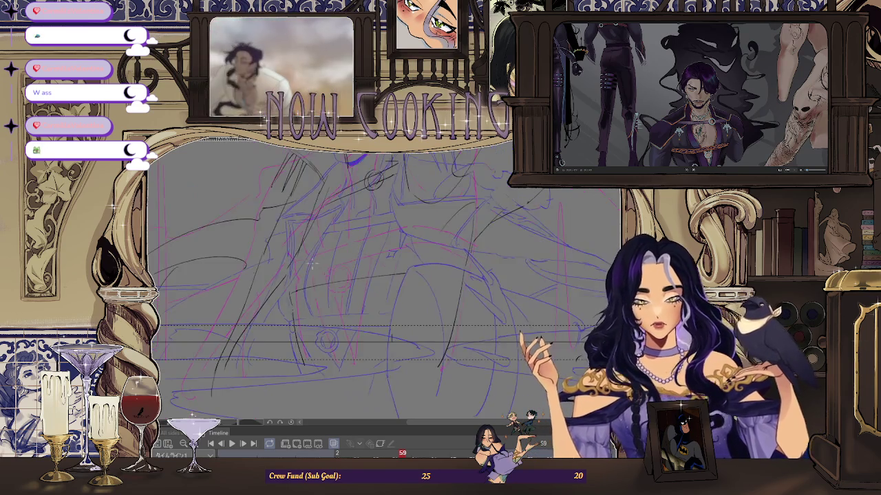
pyautogui.scroll(-2, 385, 289)
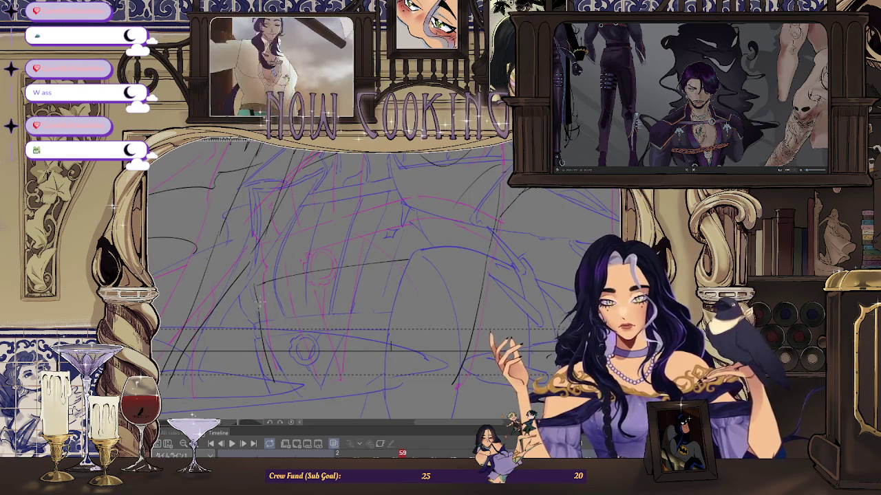
pyautogui.moveTo(352, 286); pyautogui.dragTo(351, 172)
pyautogui.scroll(5, 423, 291)
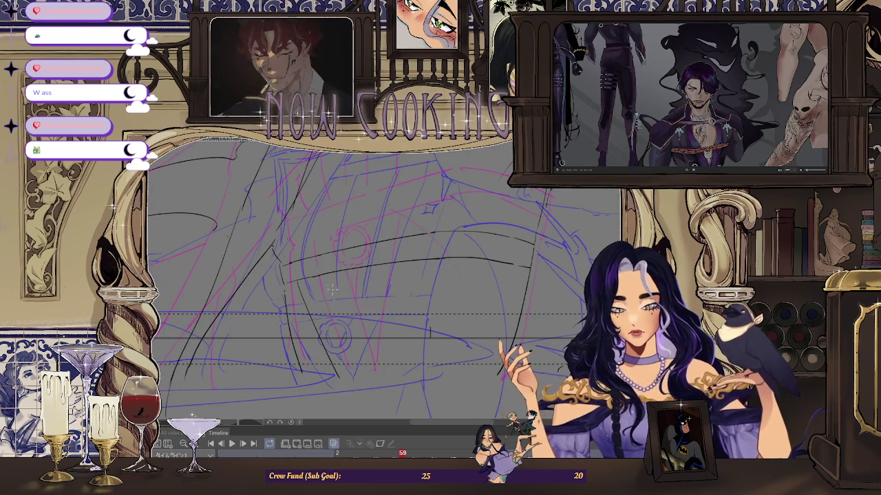
pyautogui.moveTo(336, 304); pyautogui.dragTo(360, 364)
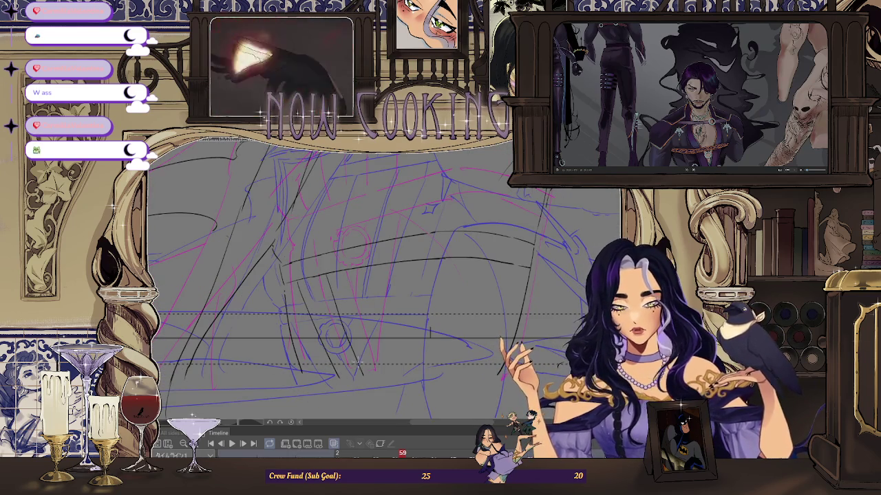
pyautogui.scroll(3, 357, 362)
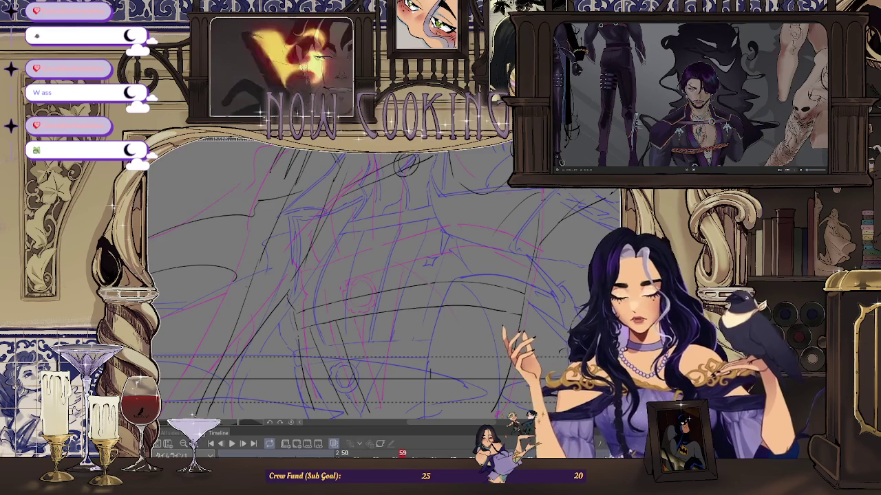
pyautogui.press('Left')
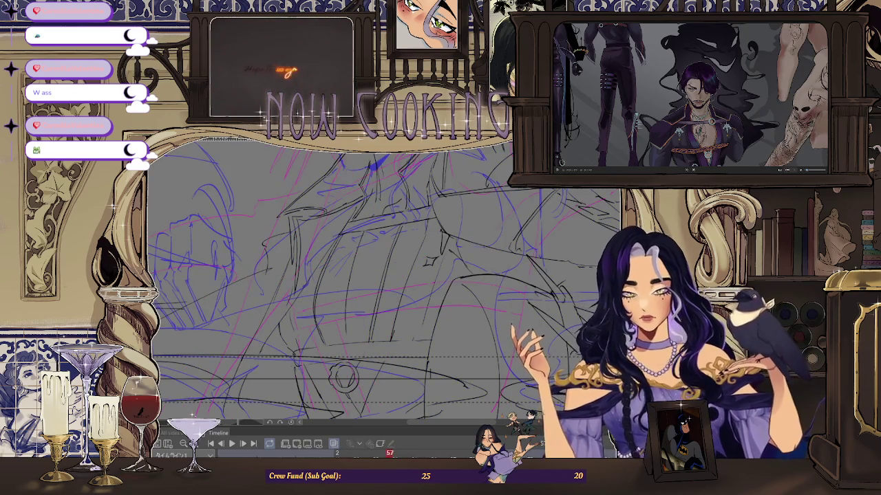
pyautogui.press('Right')
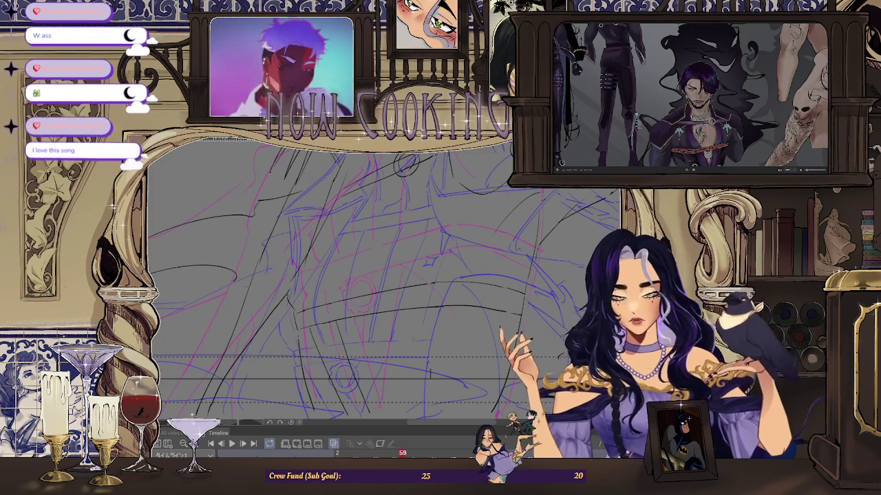
pyautogui.press('Right')
pyautogui.press('Right')
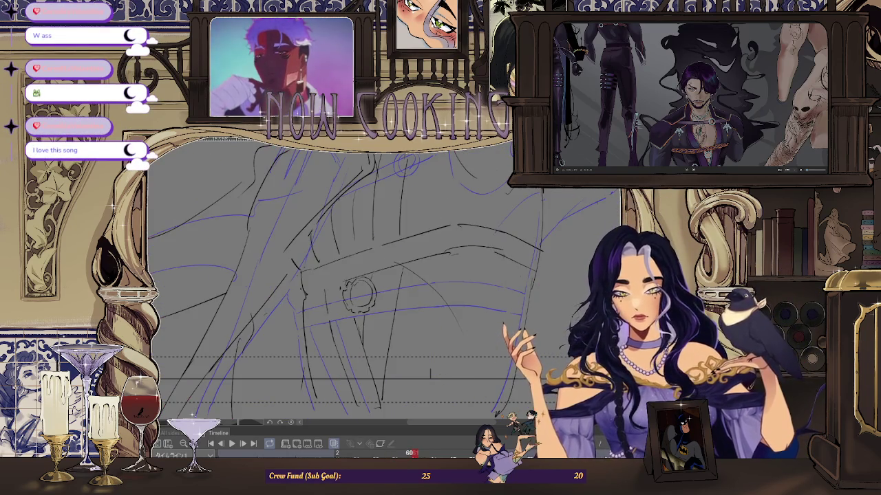
pyautogui.press('Left')
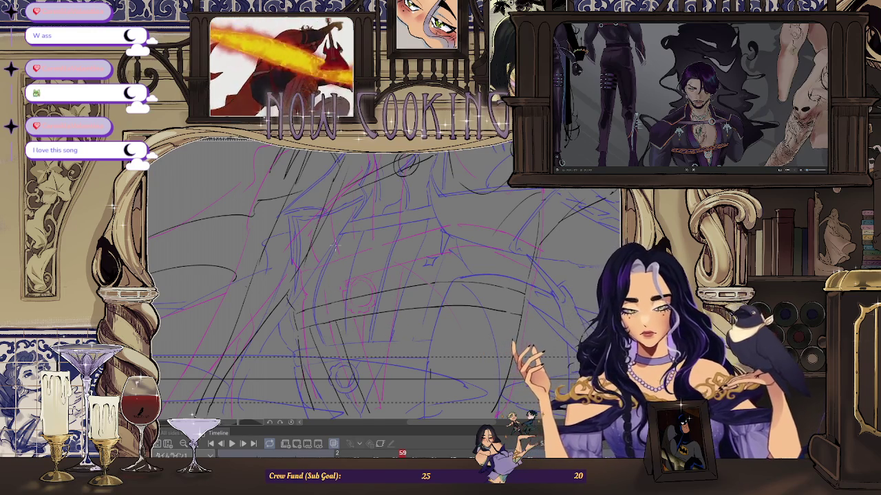
pyautogui.scroll(-1, 337, 296)
pyautogui.scroll(1, 337, 330)
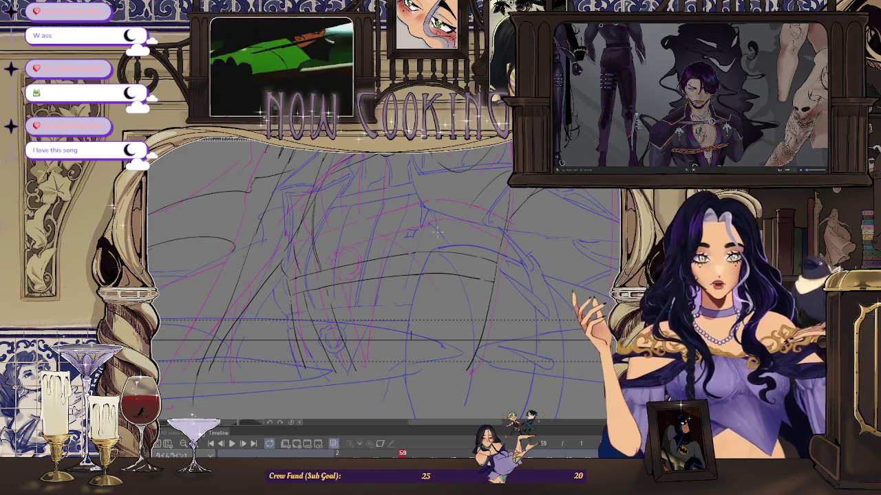
pyautogui.scroll(2, 420, 267)
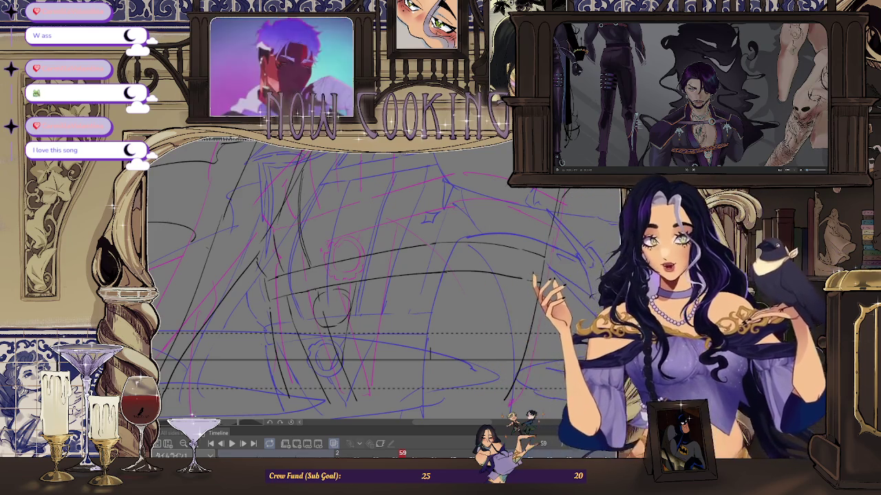
# - Search Google for 'Recession pop' in a new Firefox tab
pyautogui.hotkey('alt', 'Tab')
pyautogui.hotkey('ctrl', 't')
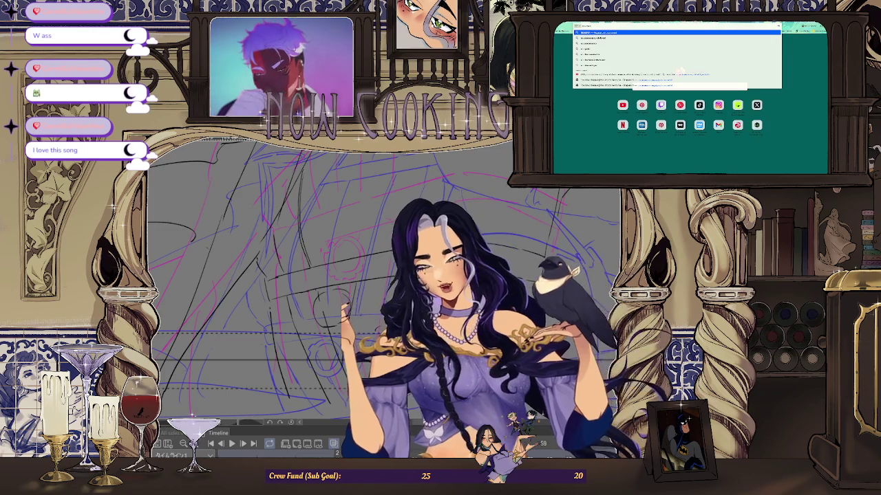
pyautogui.press('Escape')
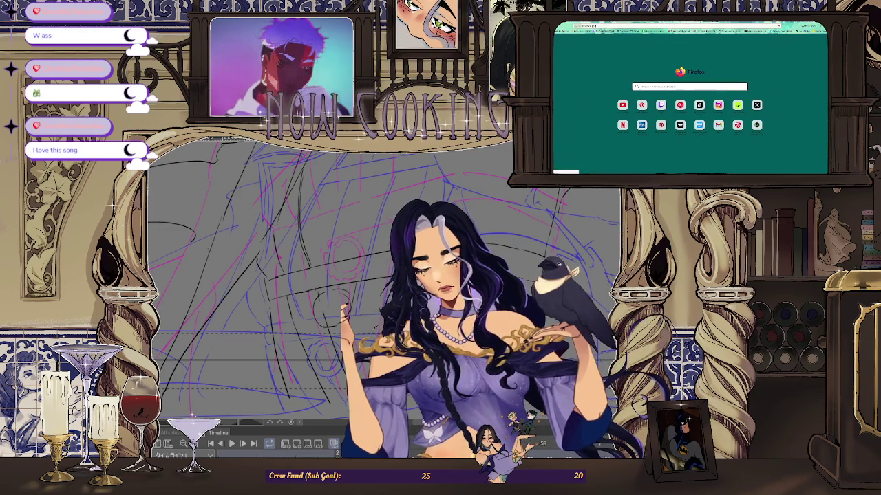
pyautogui.press('Return')
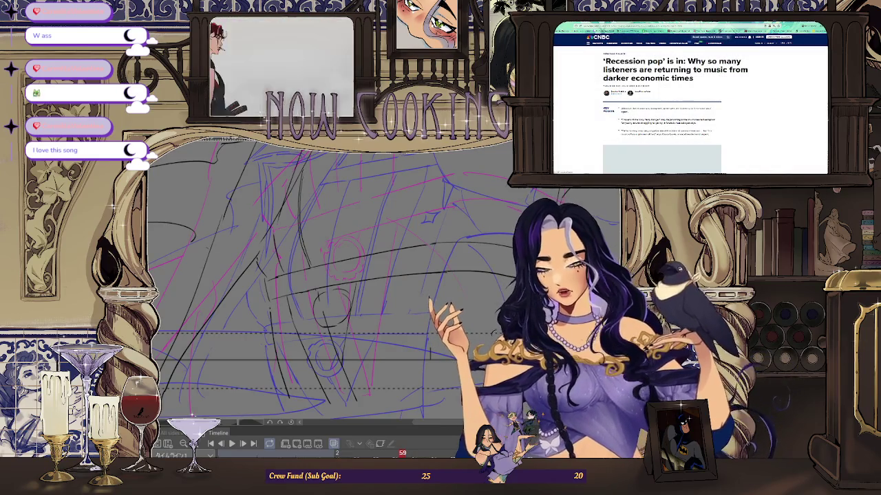
# - Read the CNBC article about listeners returning to recession pop, then go back to the results
pyautogui.scroll(-1, 690, 100)
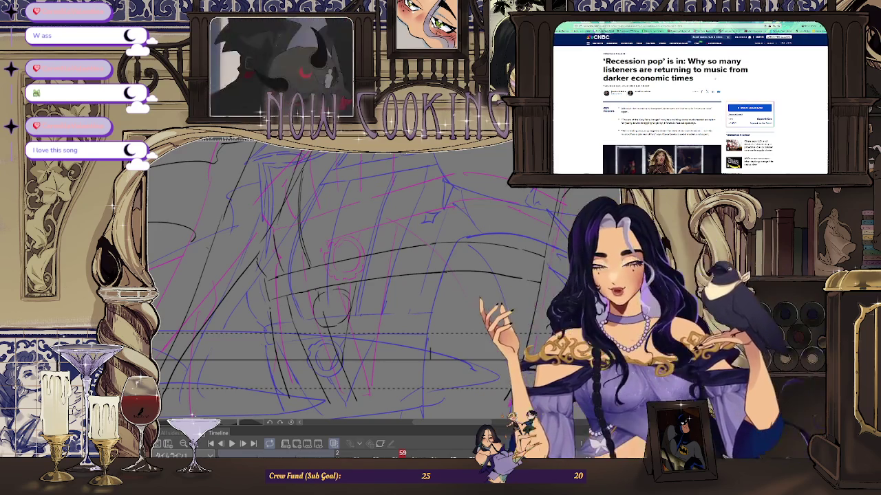
pyautogui.hotkey('alt', 'Left')
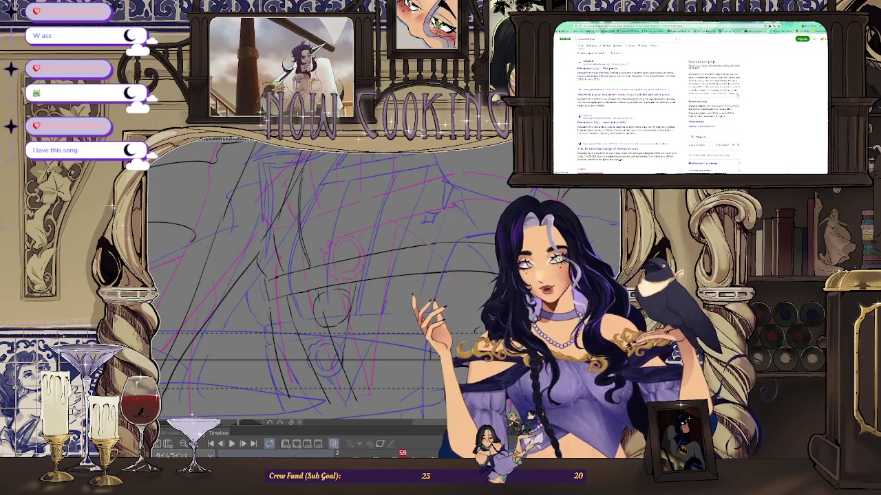
pyautogui.scroll(-2, 690, 98)
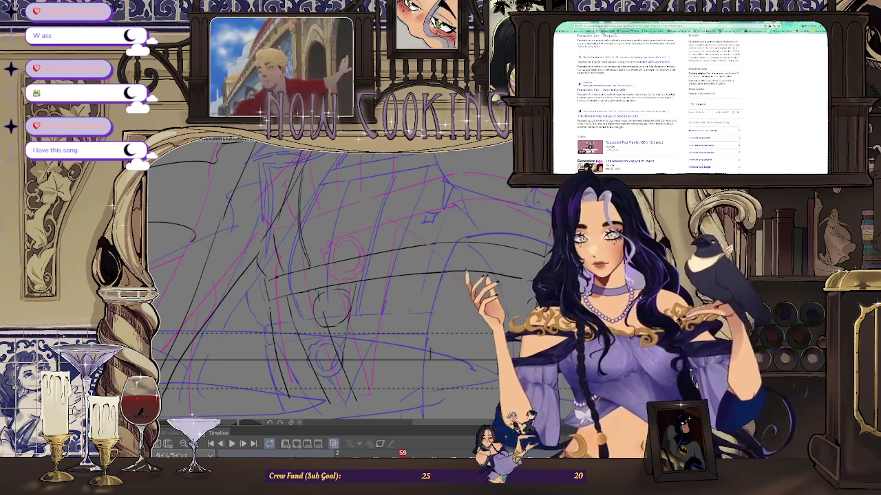
pyautogui.hotkey('ctrl', 'Tab')
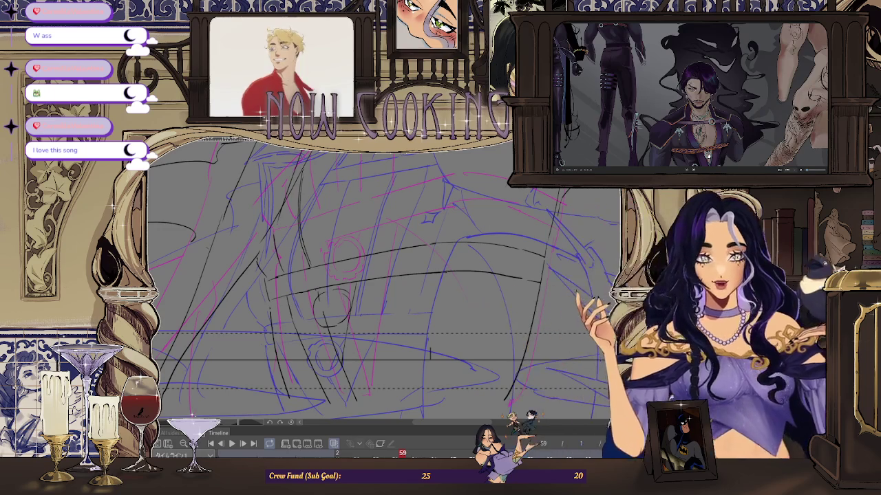
pyautogui.hotkey('ctrl', '-')
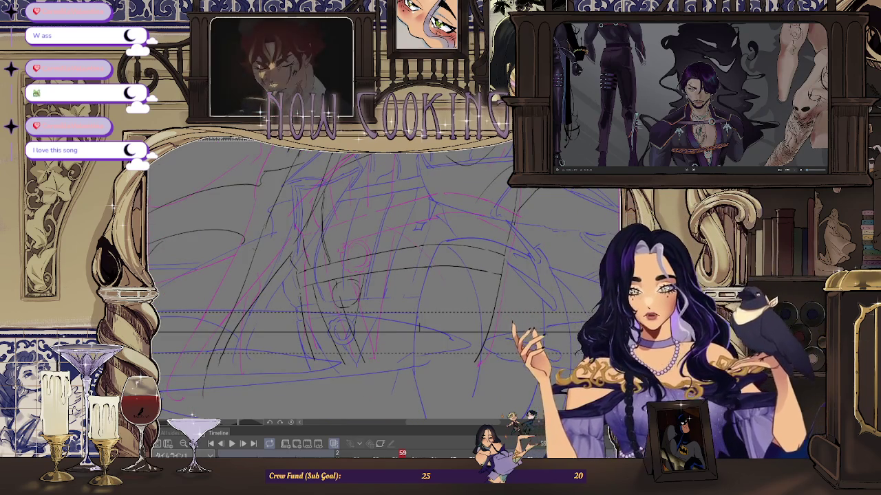
pyautogui.hotkey('ctrl', '+')
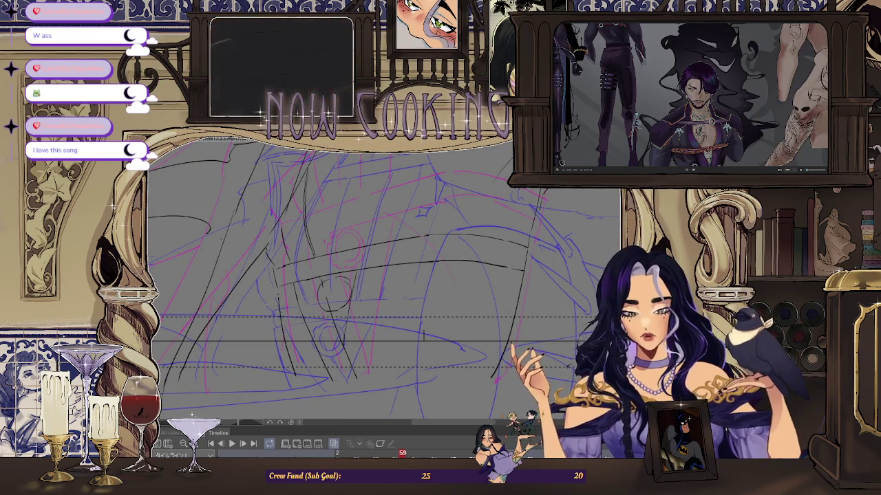
pyautogui.hotkey('ctrl', '-')
pyautogui.hotkey('ctrl', '+')
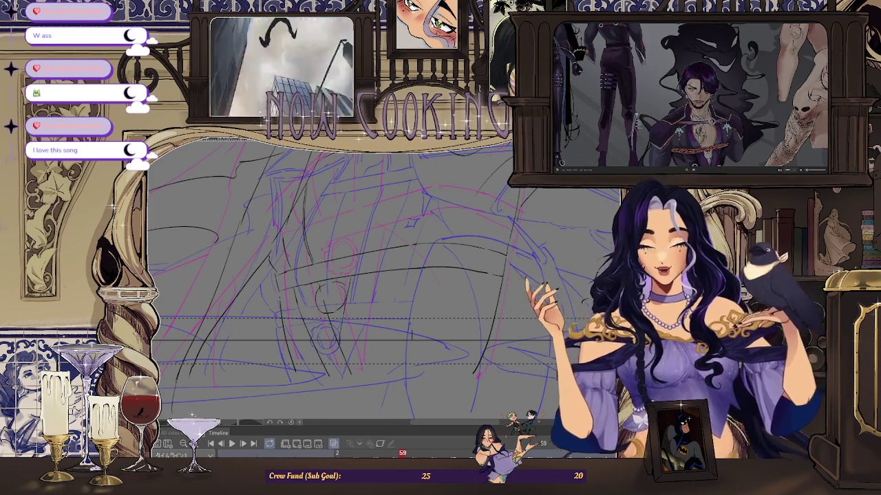
pyautogui.hotkey('ctrl', '-')
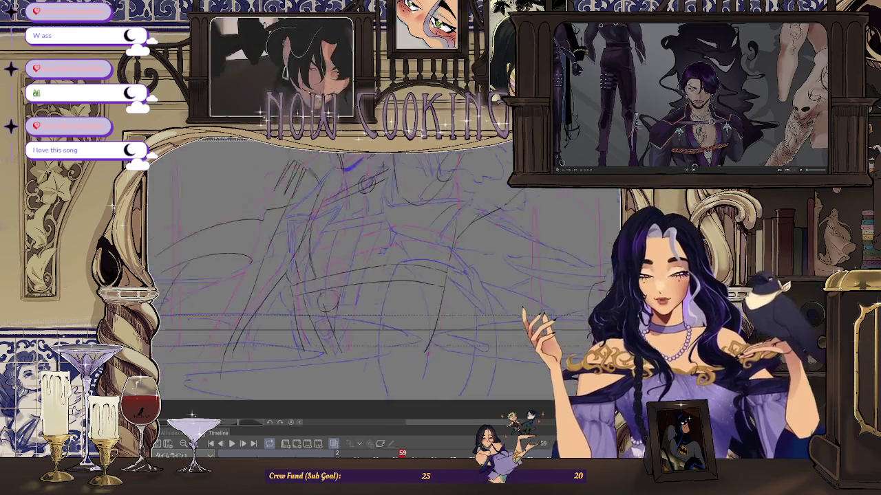
pyautogui.hotkey('ctrl', '+')
pyautogui.hotkey('ctrl', '-')
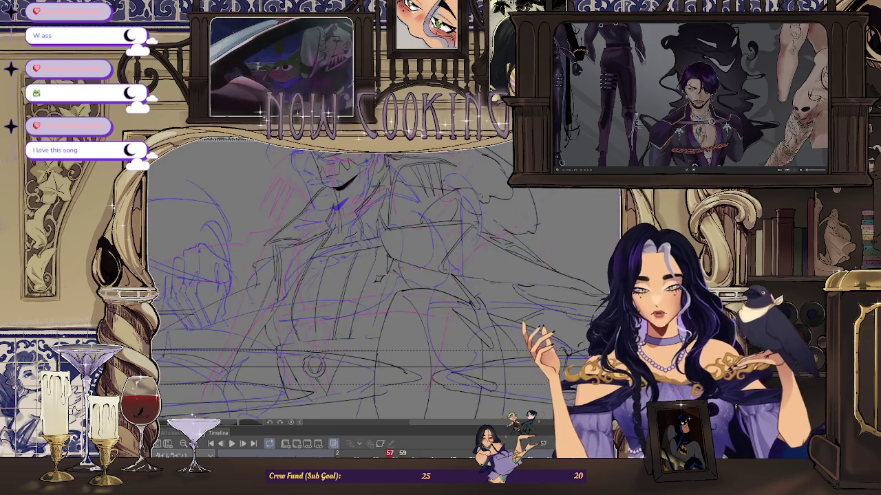
pyautogui.hotkey('ctrl', '+')
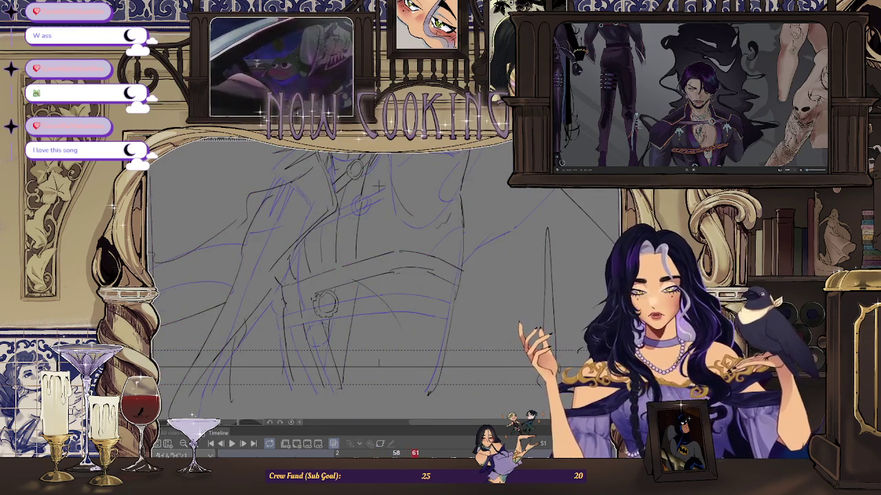
pyautogui.press('Left')
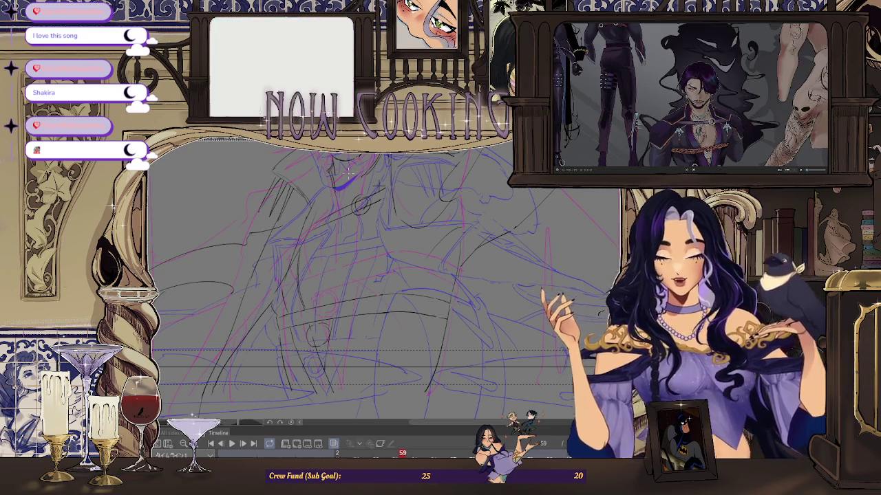
# - Flip between frames 57, 59 and 61, then fit the whole frame to the window
pyautogui.scroll(-2, 382, 214)
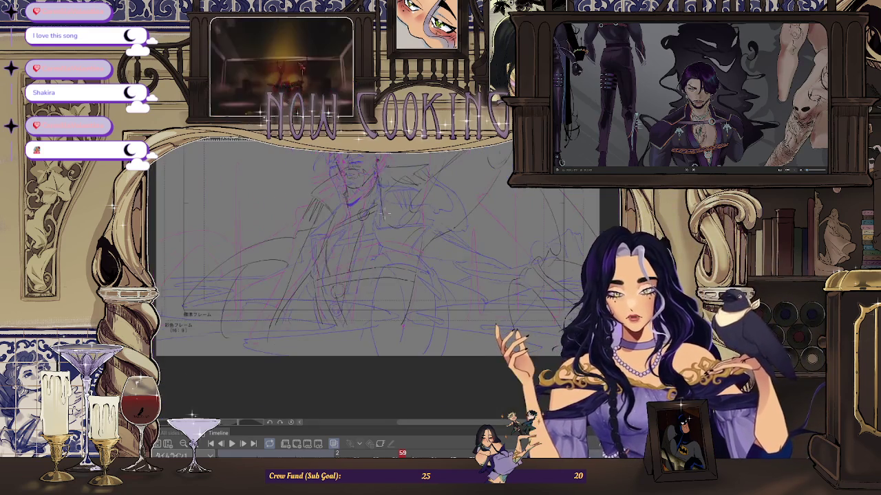
pyautogui.press('Left')
pyautogui.press('Left')
pyautogui.press('Right')
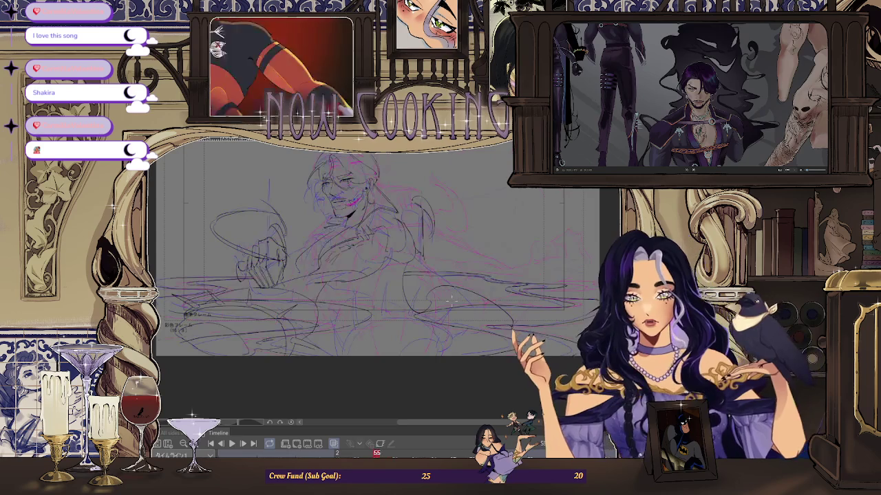
pyautogui.press('Right')
pyautogui.scroll(3, 402, 174)
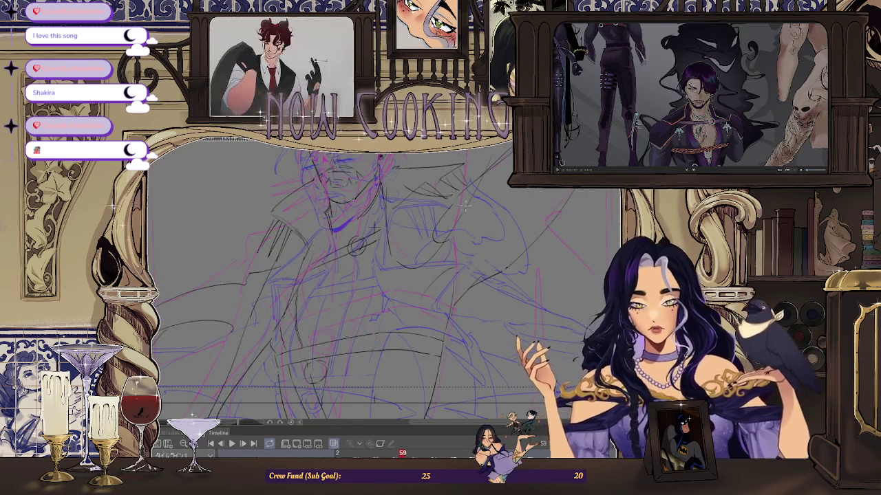
pyautogui.press('Left')
pyautogui.press('Left')
pyautogui.press('Right')
pyautogui.press('Right')
pyautogui.press('Right')
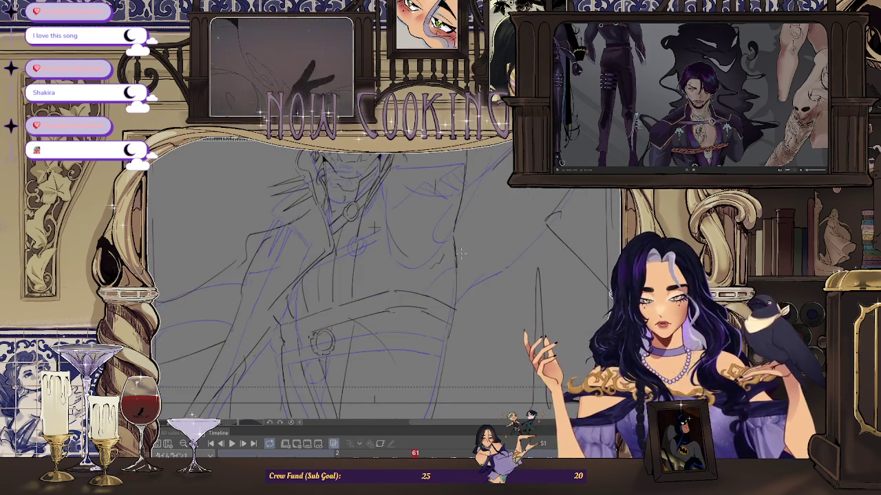
pyautogui.press('Left')
pyautogui.press('Left')
pyautogui.press('Left')
pyautogui.press('Right')
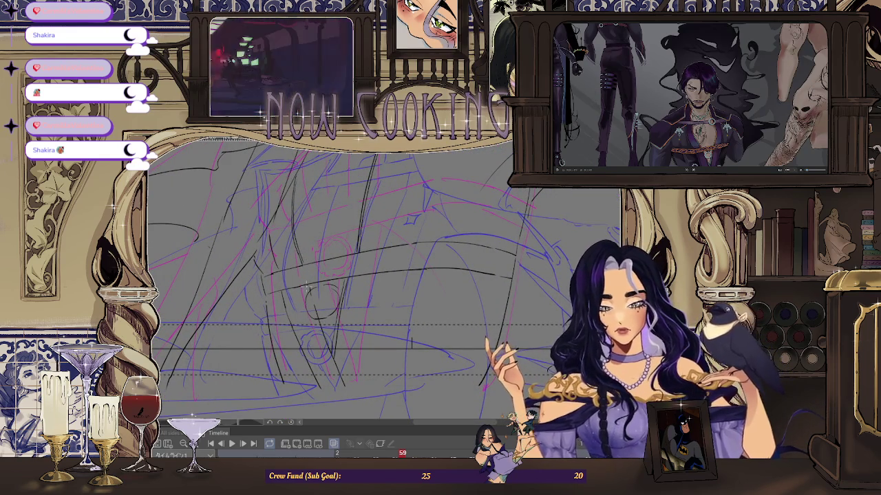
pyautogui.hotkey('ctrl', '0')
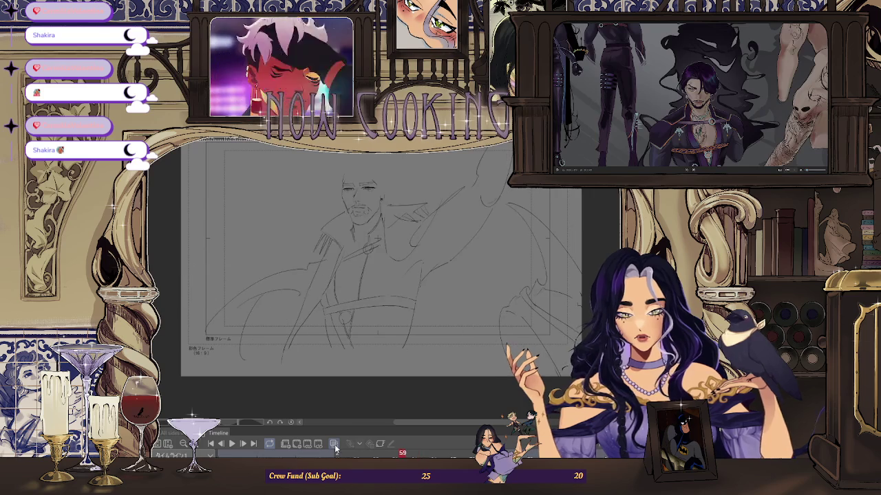
pyautogui.click(333, 445)
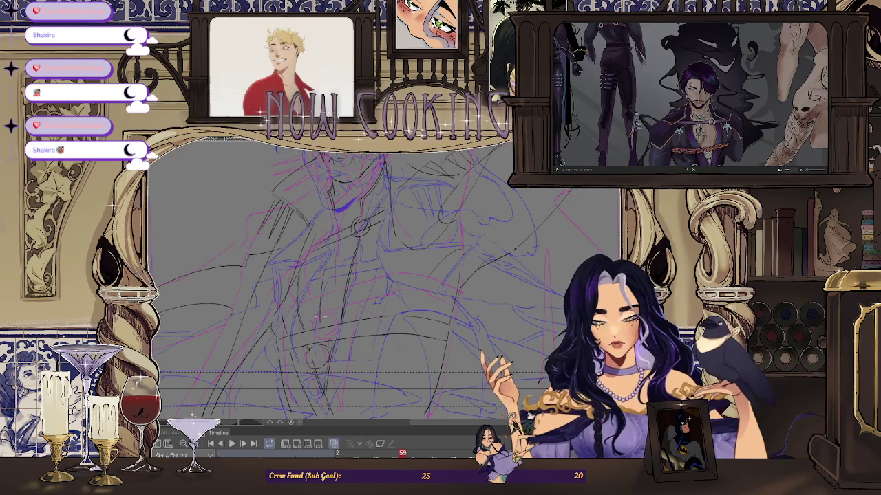
pyautogui.press('Right')
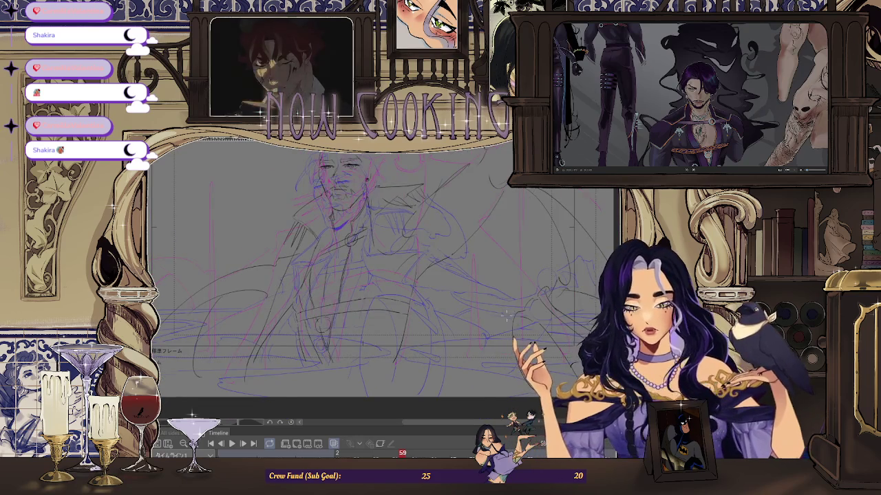
pyautogui.press('Right')
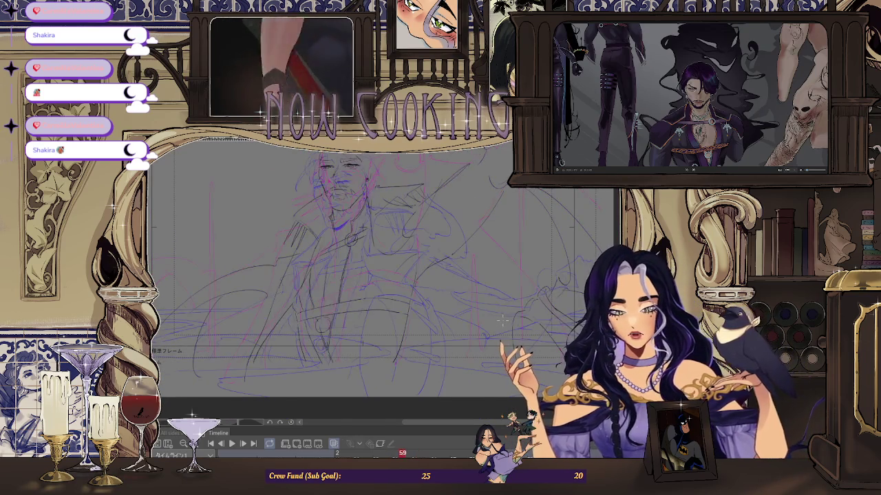
pyautogui.press('Left')
pyautogui.press('Left')
pyautogui.scroll(3, 323, 333)
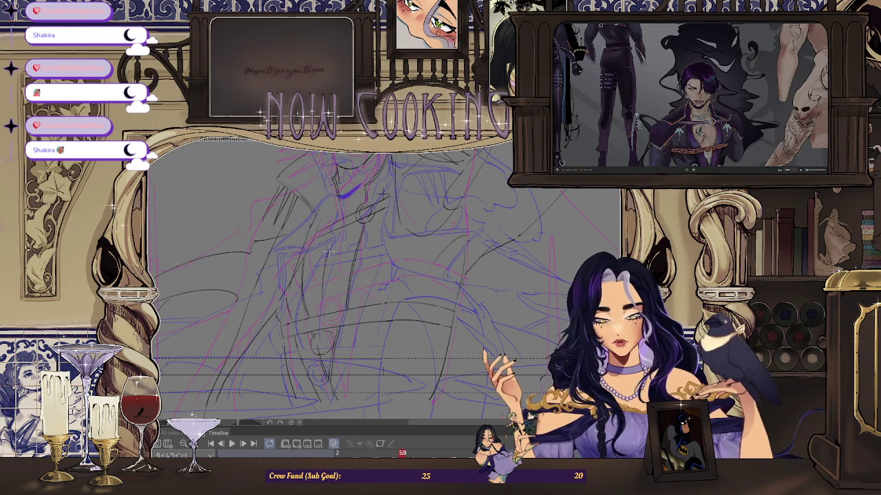
pyautogui.scroll(-3, 329, 251)
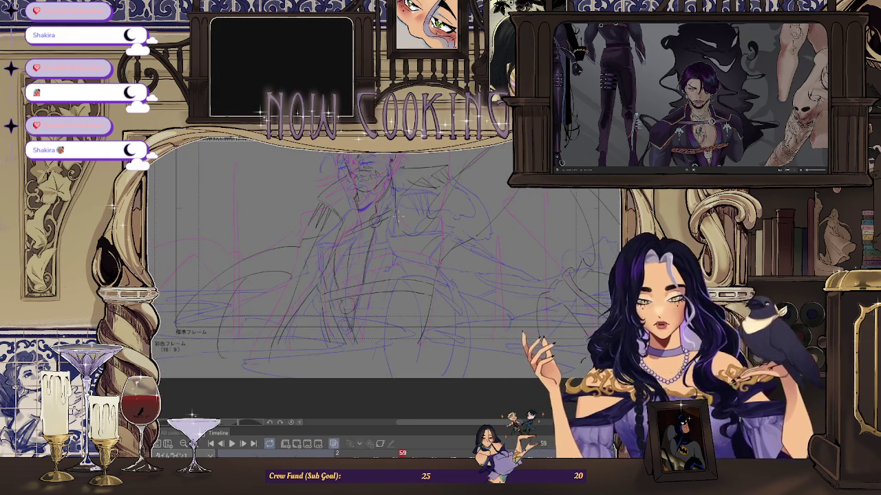
pyautogui.scroll(2, 382, 286)
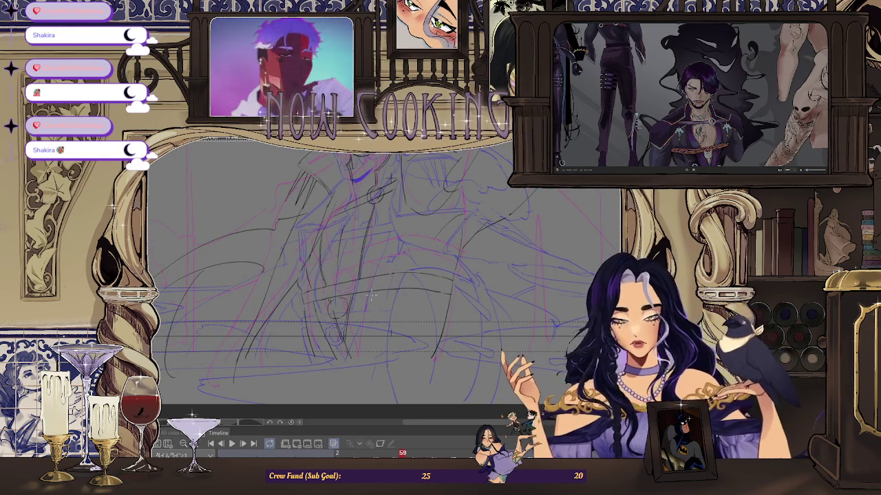
pyautogui.press('Left')
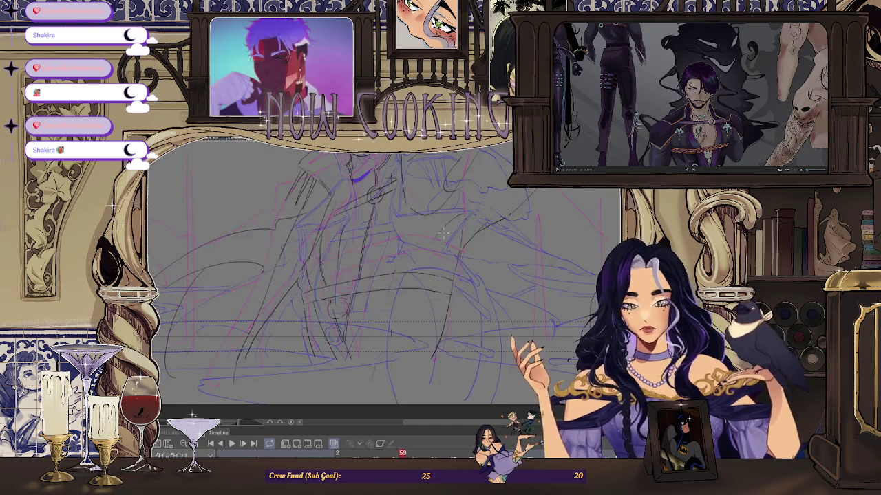
pyautogui.scroll(2, 366, 296)
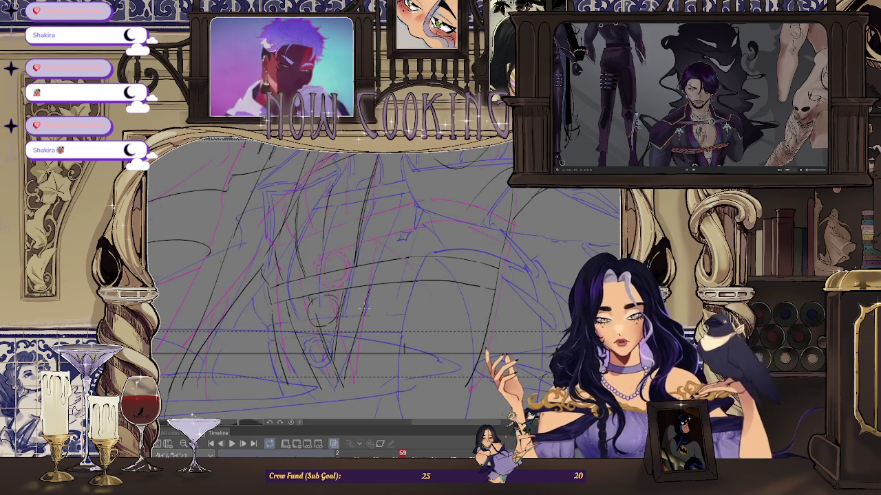
pyautogui.scroll(-2, 396, 231)
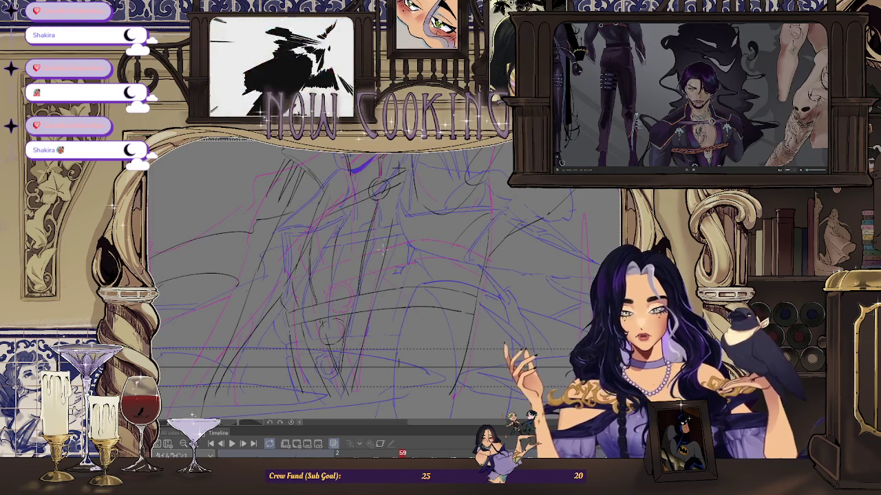
pyautogui.scroll(-1, 385, 244)
pyautogui.scroll(-1, 448, 288)
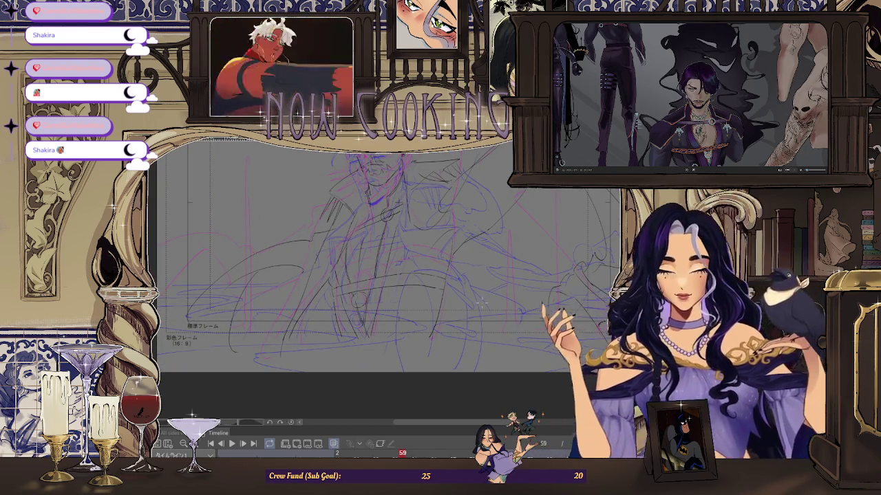
pyautogui.press('Right')
pyautogui.press('Right')
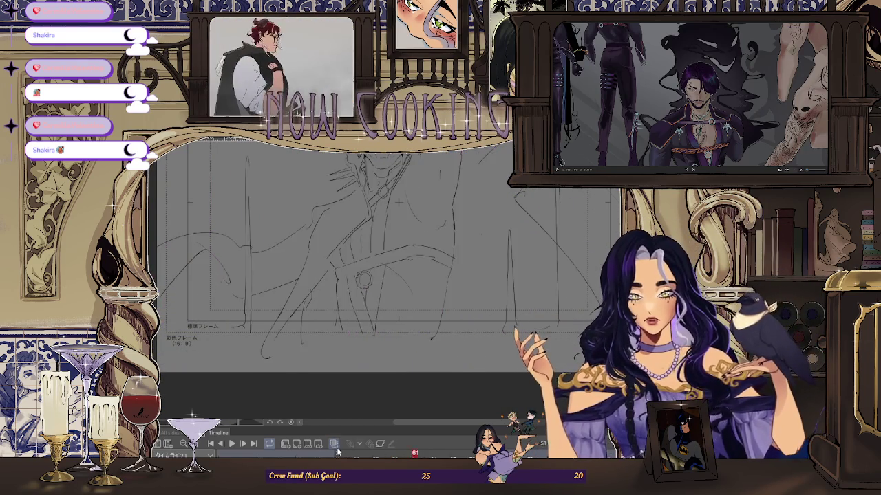
pyautogui.press('Left')
pyautogui.press('Left')
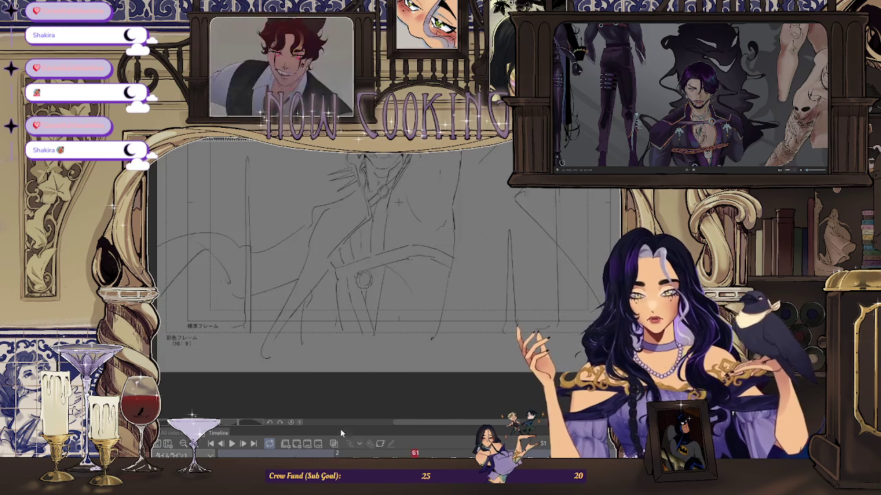
pyautogui.scroll(2, 399, 191)
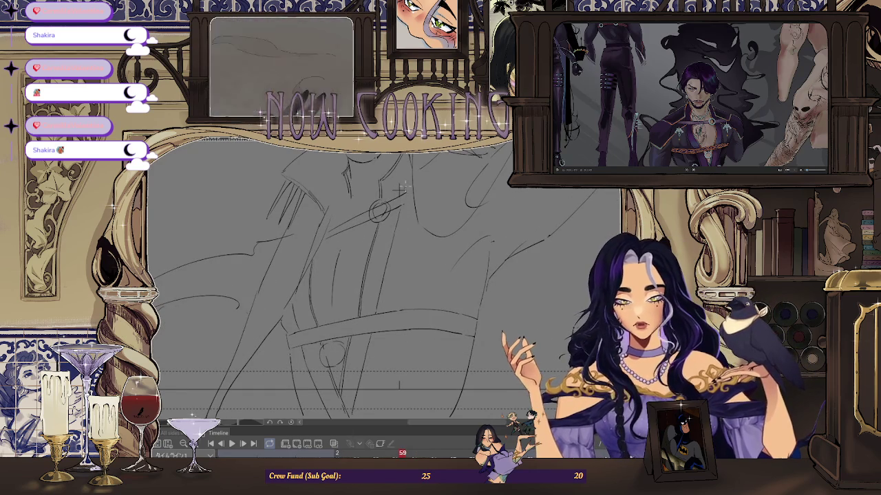
pyautogui.scroll(-3, 404, 183)
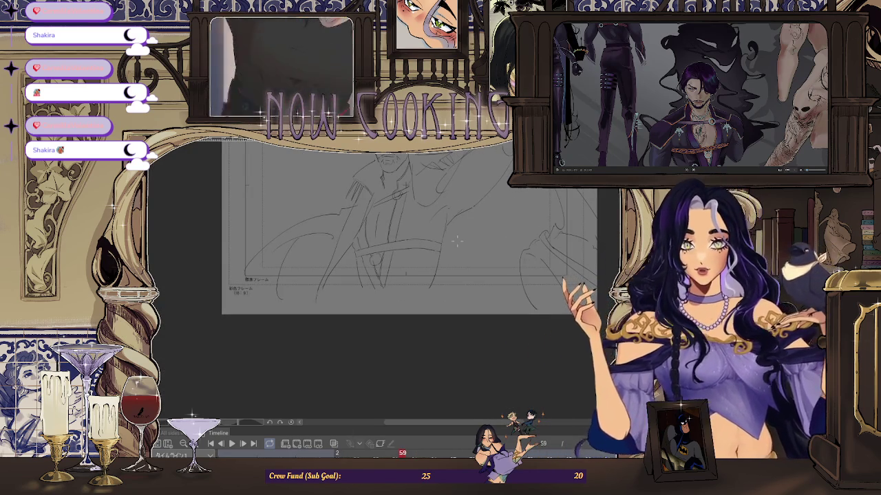
pyautogui.moveTo(425, 209); pyautogui.dragTo(510, 220)
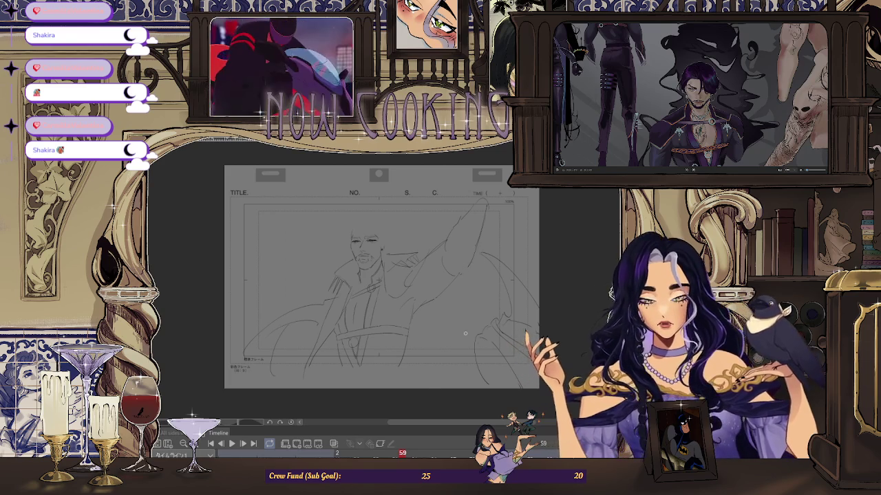
# - Flip between frames 61 and 59, zooming in and out to compare the drawings
pyautogui.press('Right')
pyautogui.press('Right')
pyautogui.press('Left')
pyautogui.press('Left')
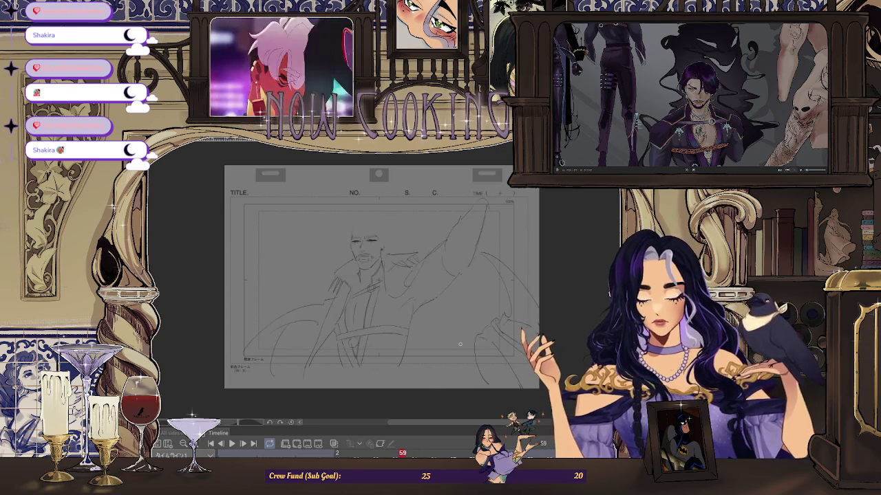
pyautogui.scroll(2, 445, 263)
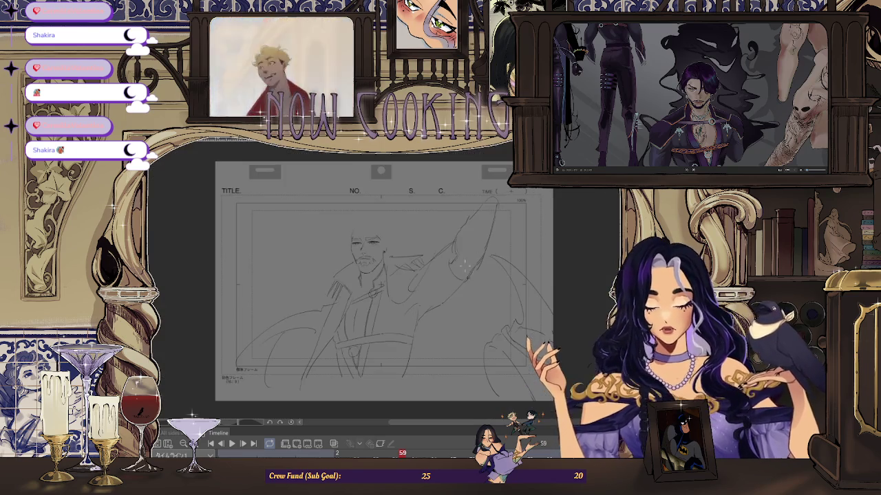
pyautogui.scroll(-2, 481, 238)
pyautogui.scroll(1, 423, 273)
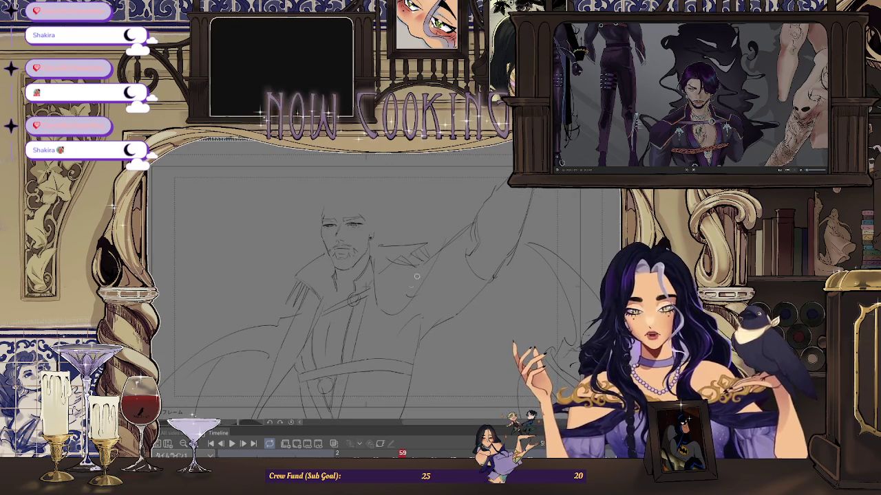
pyautogui.scroll(2, 421, 292)
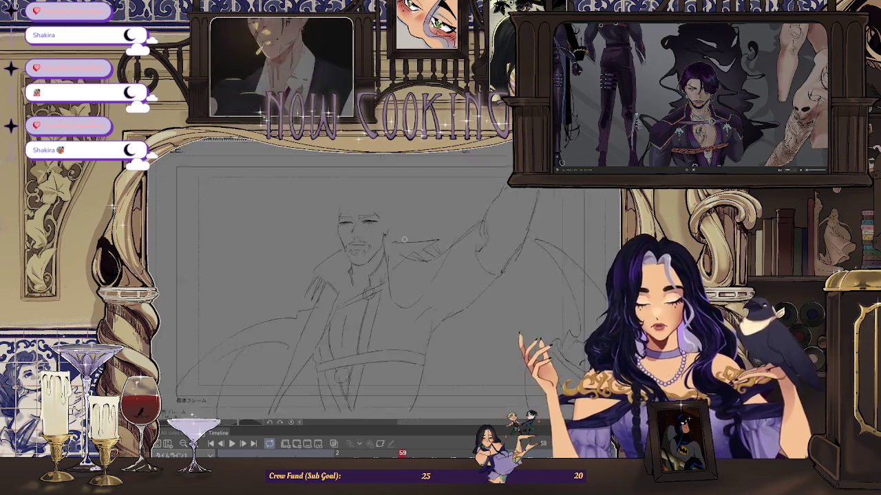
pyautogui.scroll(-1, 399, 265)
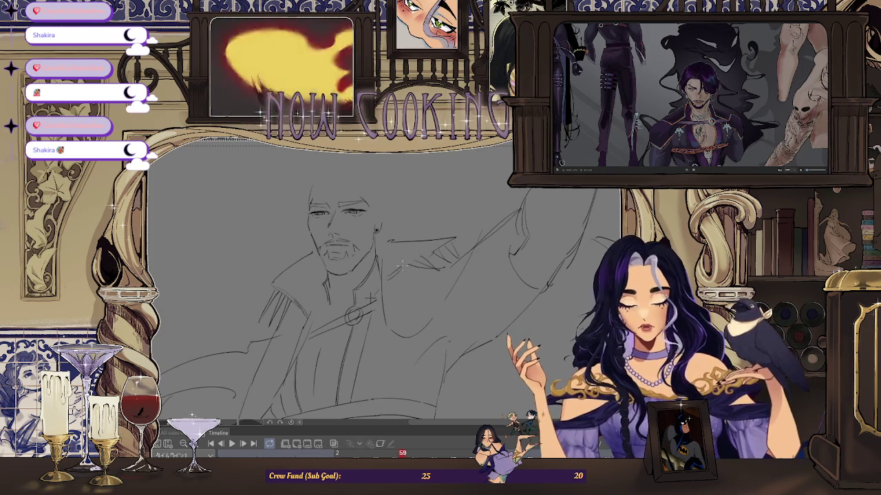
pyautogui.scroll(1, 469, 282)
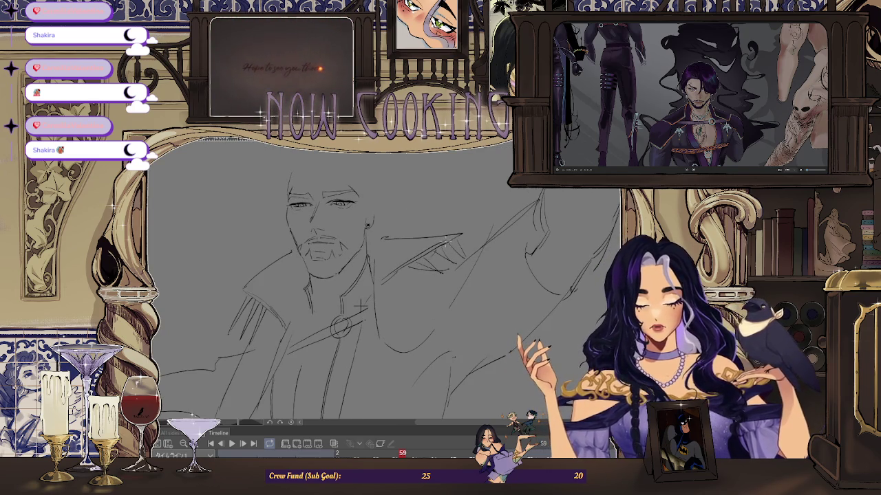
pyautogui.scroll(-2, 360, 305)
# - Flip back and forth across frames 57, 59 and 61, stopping on frame 59
pyautogui.press('Left')
pyautogui.press('Left')
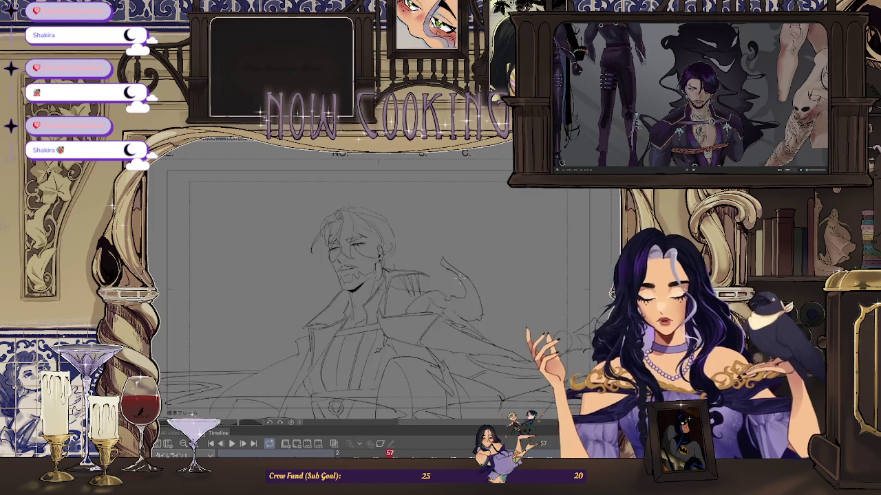
pyautogui.press('Right')
pyautogui.press('Right')
pyautogui.press('Right')
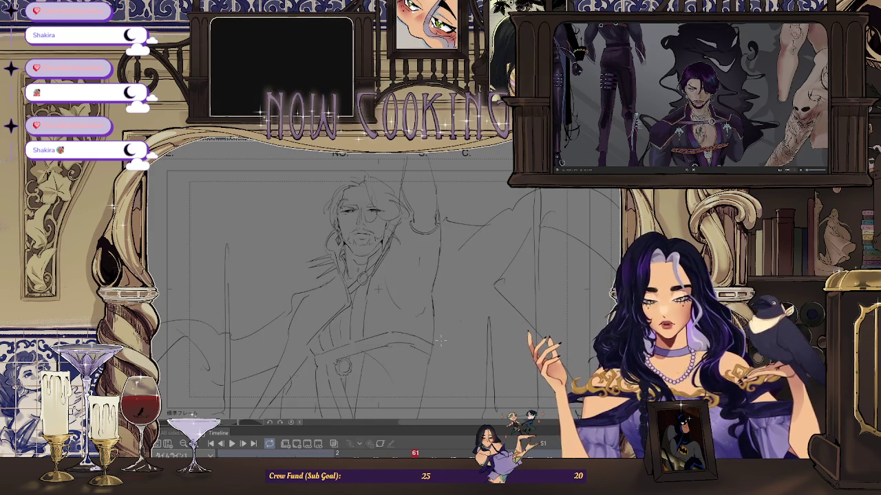
pyautogui.press('Left')
pyautogui.press('Right')
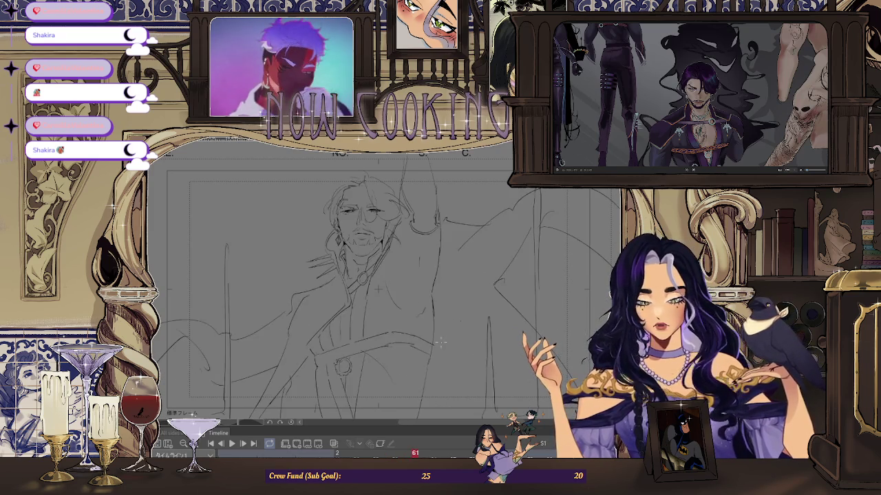
pyautogui.press('Left')
pyautogui.press('Left')
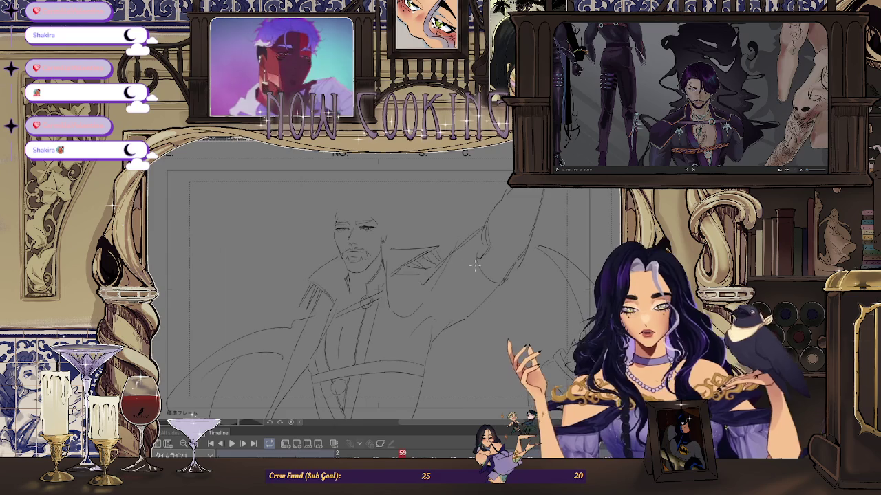
pyautogui.press('Left')
pyautogui.press('Left')
pyautogui.press('Left')
pyautogui.press('Right')
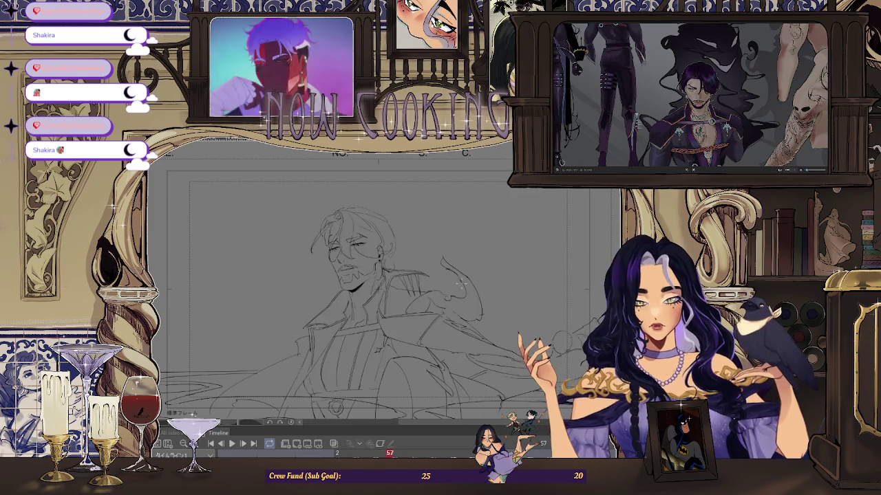
pyautogui.press('Right')
pyautogui.press('Right')
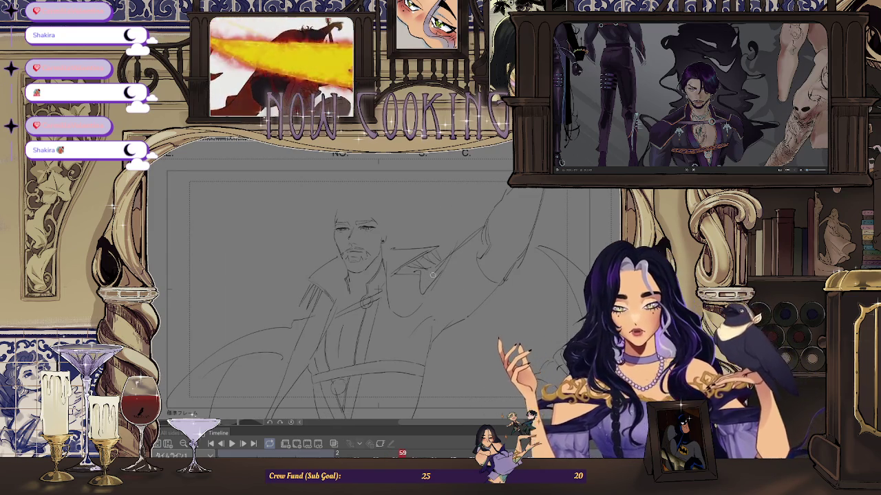
# - Rotate the canvas view about 40 degrees to inspect the sketch, then reset it upright
pyautogui.scroll(2, 436, 268)
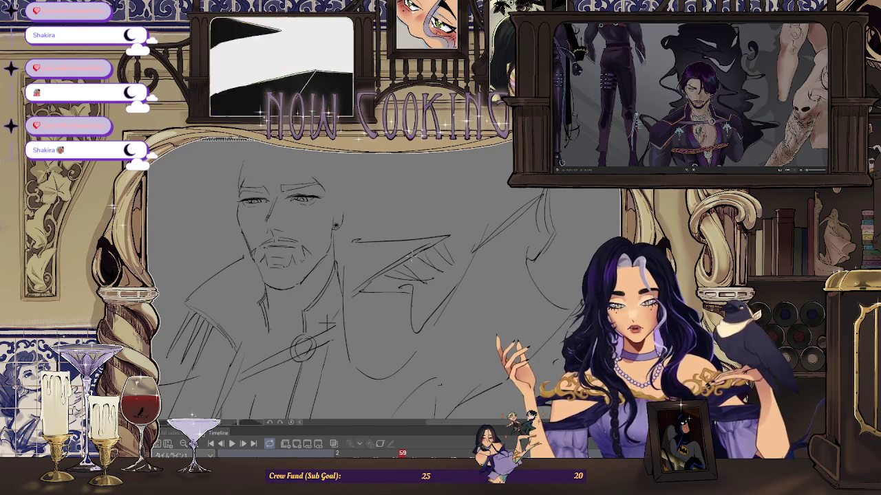
pyautogui.scroll(-1, 477, 275)
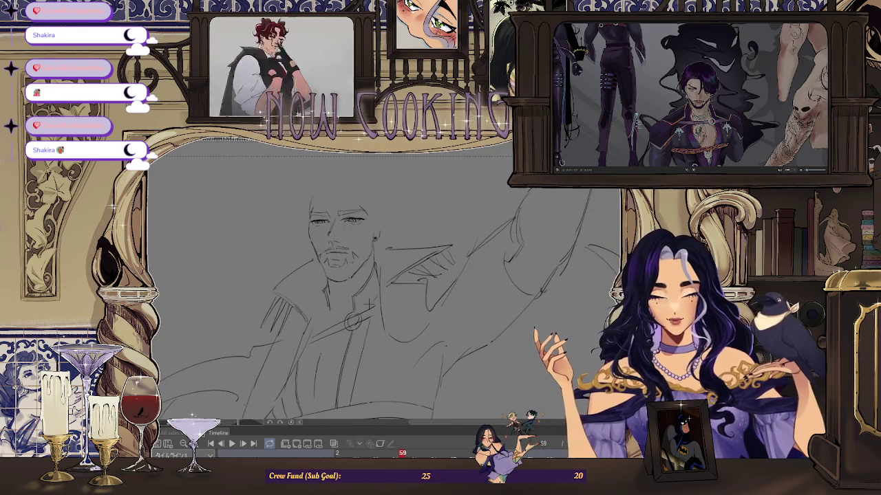
pyautogui.moveTo(413, 289); pyautogui.dragTo(358, 330)
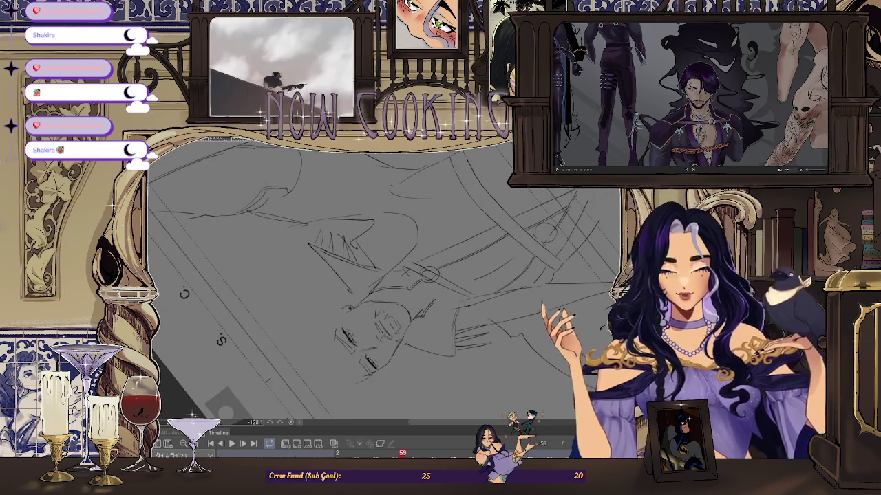
pyautogui.hotkey('ctrl', '0')
pyautogui.scroll(-1, 452, 222)
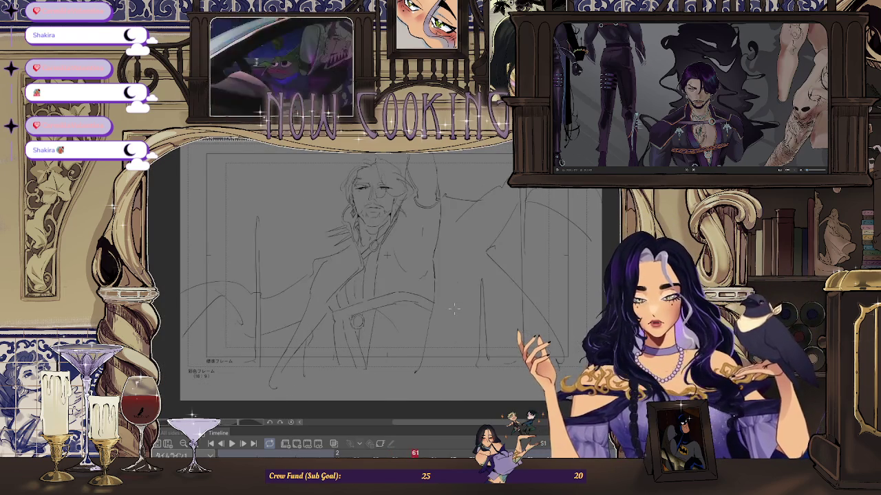
pyautogui.scroll(4, 453, 311)
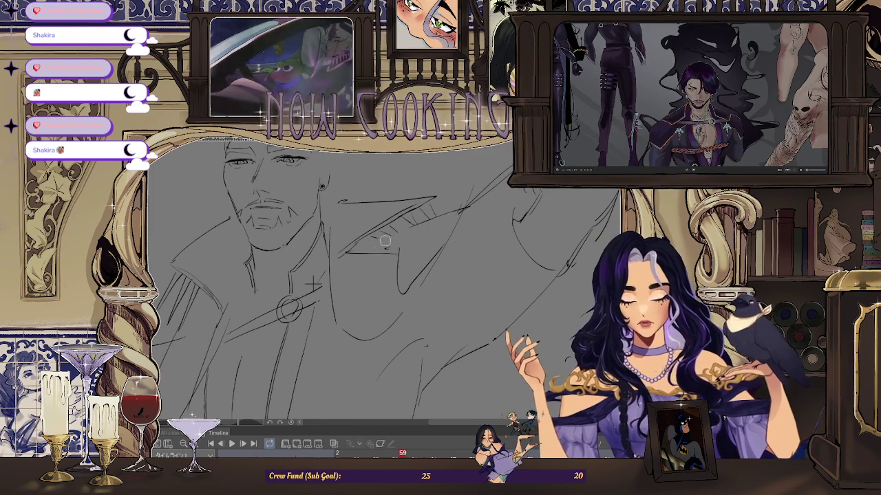
pyautogui.scroll(-4, 443, 236)
pyautogui.scroll(3, 422, 244)
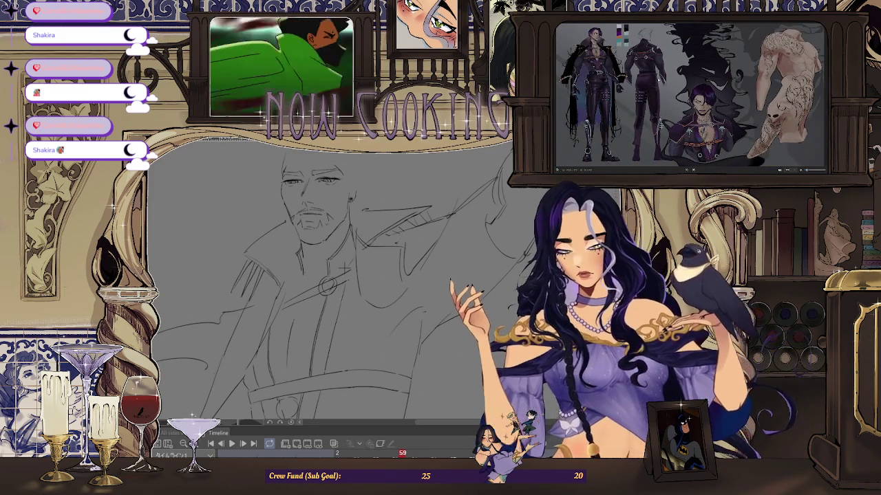
pyautogui.scroll(2, 362, 255)
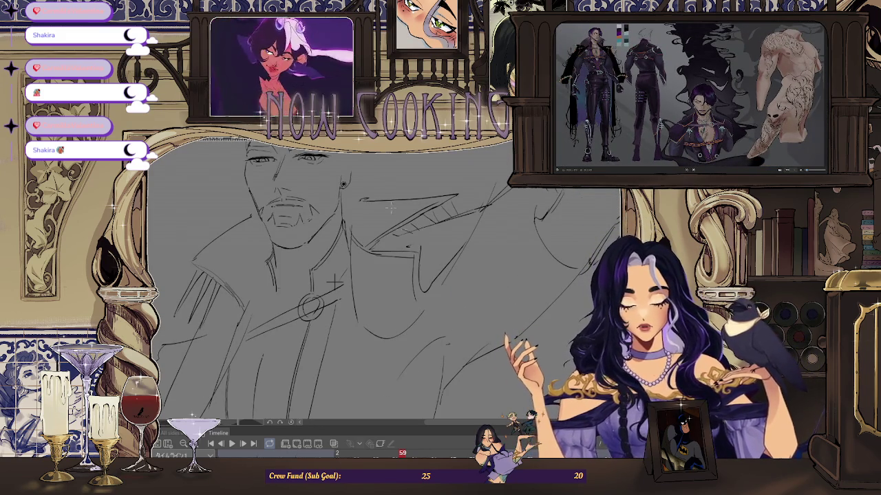
pyautogui.scroll(2, 371, 227)
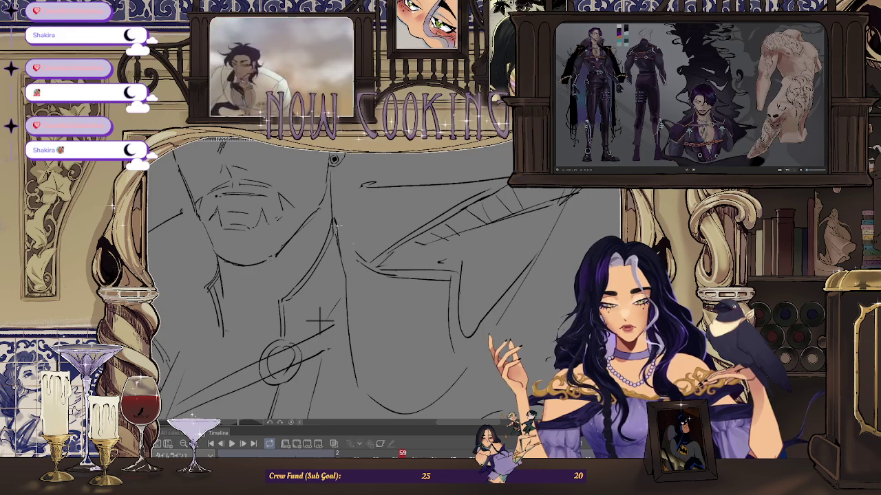
pyautogui.scroll(-3, 385, 210)
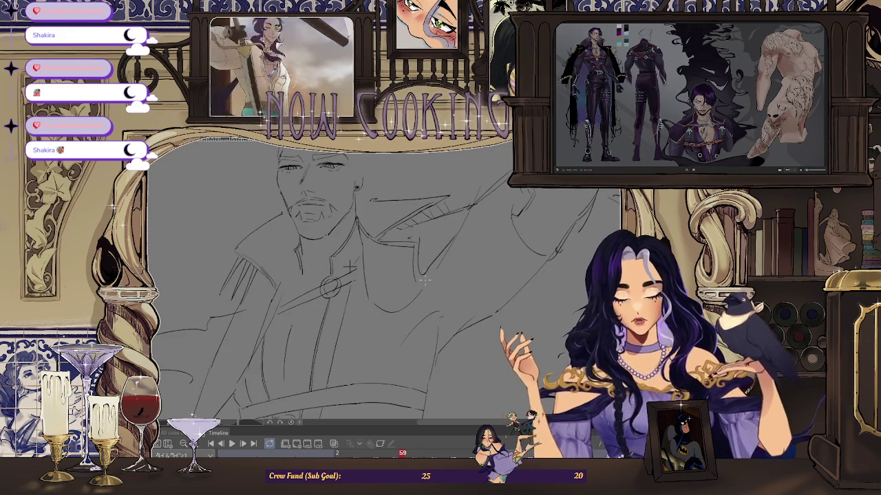
pyautogui.scroll(1, 424, 279)
pyautogui.scroll(-1, 413, 268)
pyautogui.scroll(-1, 406, 256)
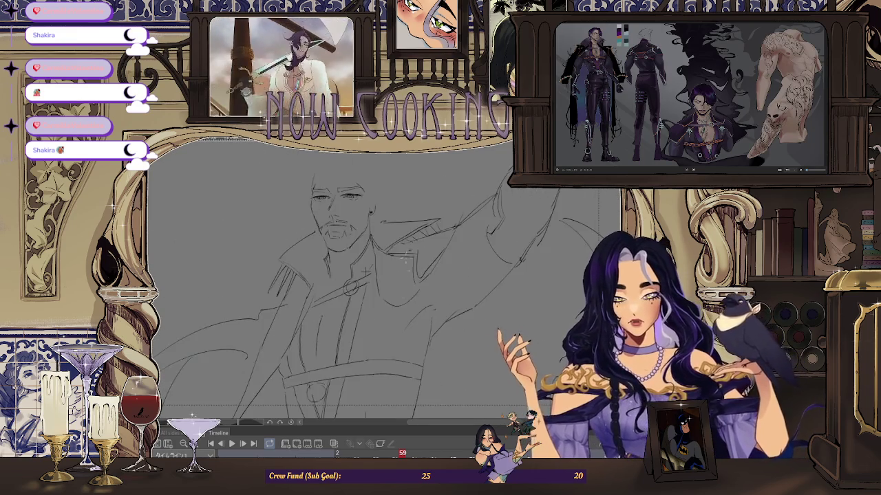
pyautogui.scroll(-2, 364, 269)
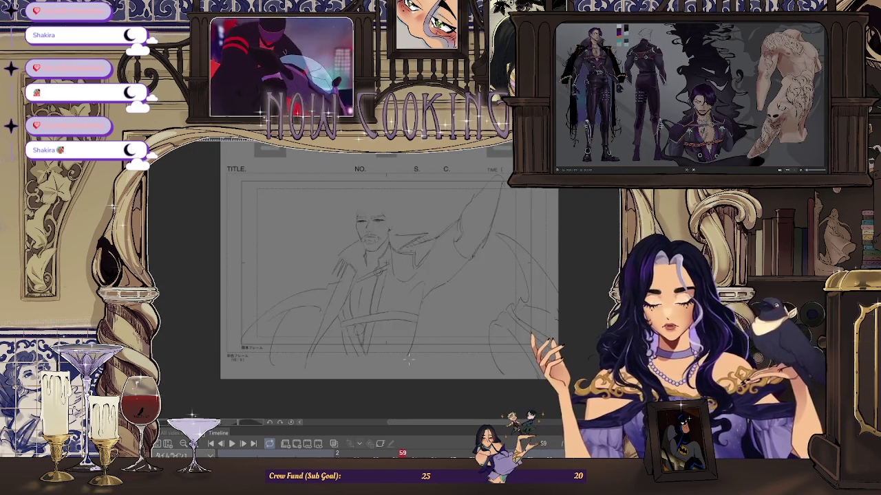
pyautogui.press('space')
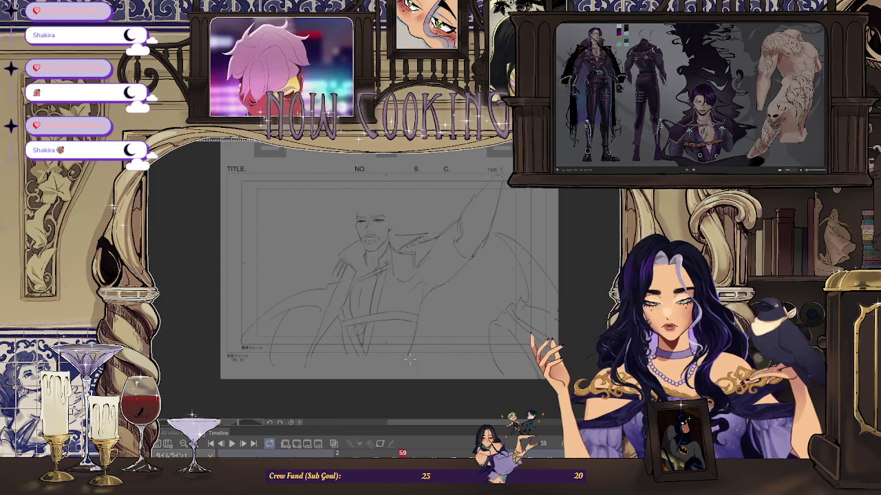
pyautogui.scroll(3, 398, 254)
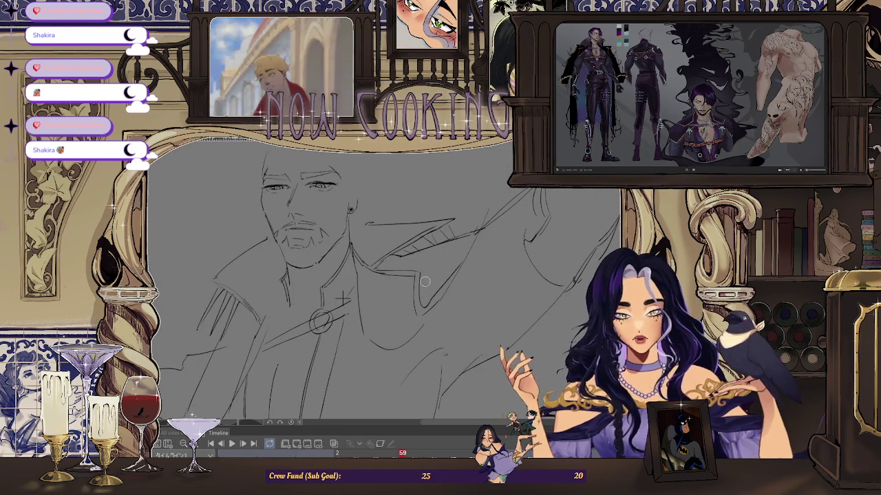
pyautogui.scroll(2, 425, 284)
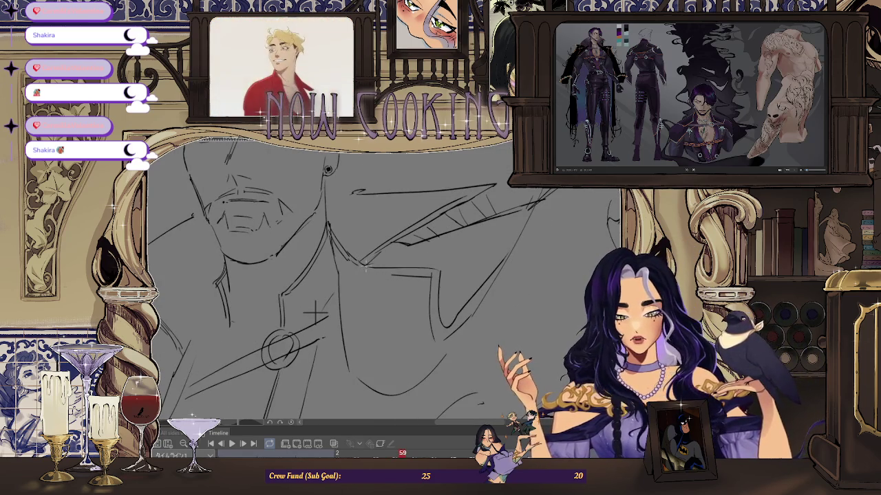
pyautogui.press('-')
pyautogui.press('-')
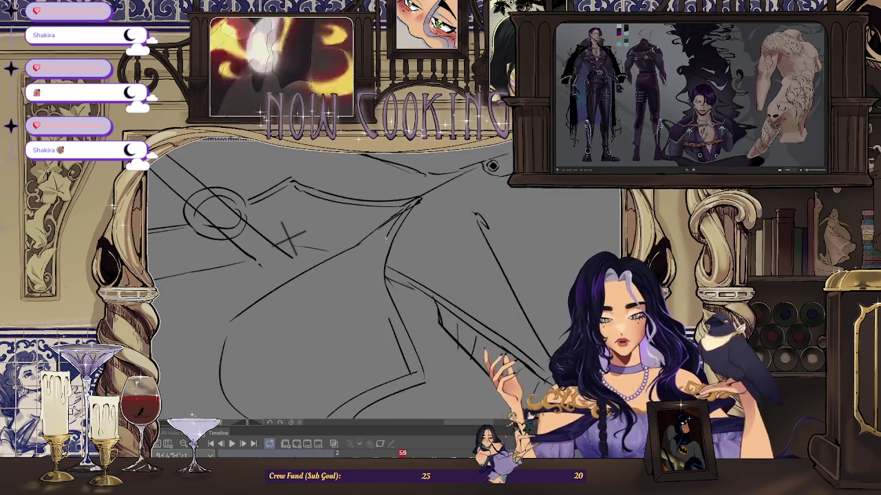
pyautogui.press('-')
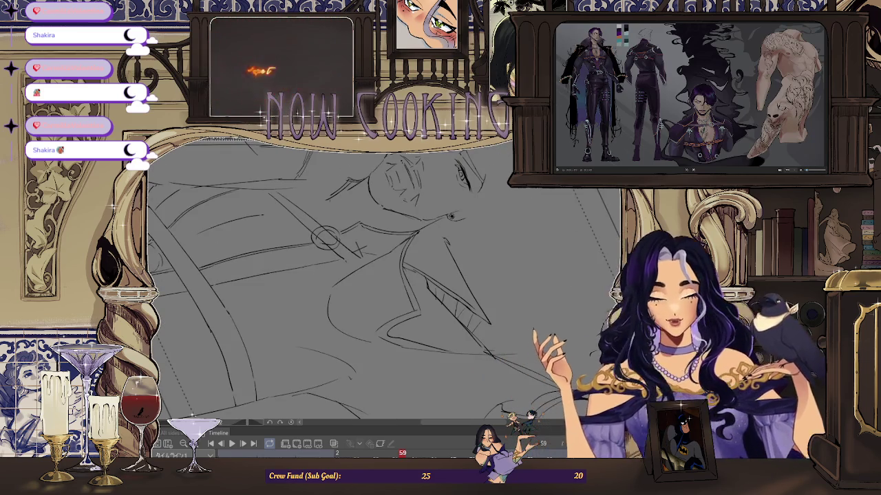
pyautogui.press('-')
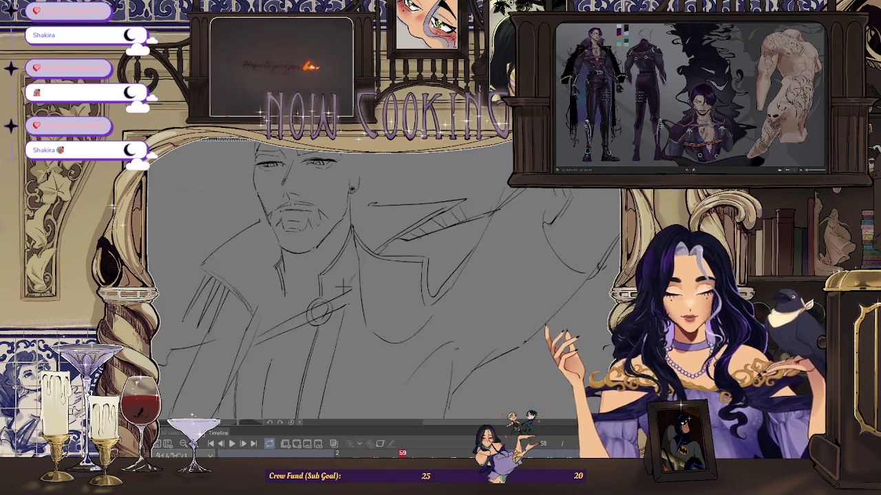
pyautogui.moveTo(456, 222); pyautogui.dragTo(353, 274)
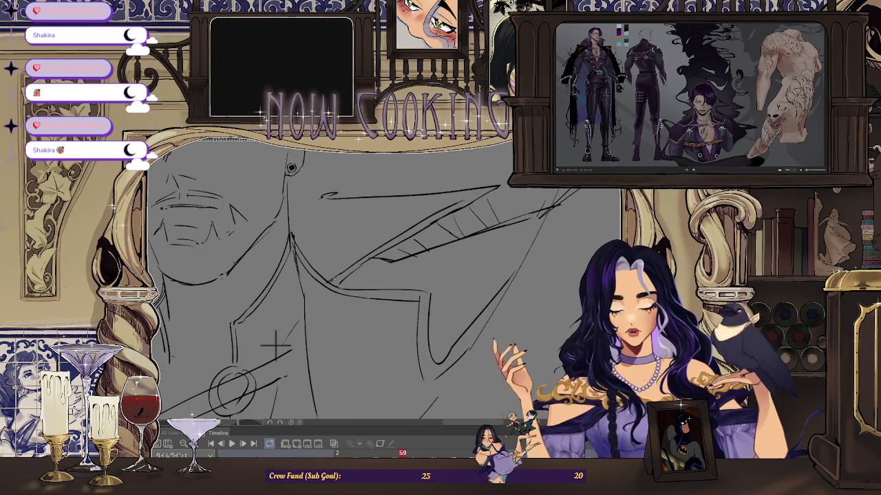
pyautogui.hotkey('ctrl', '0')
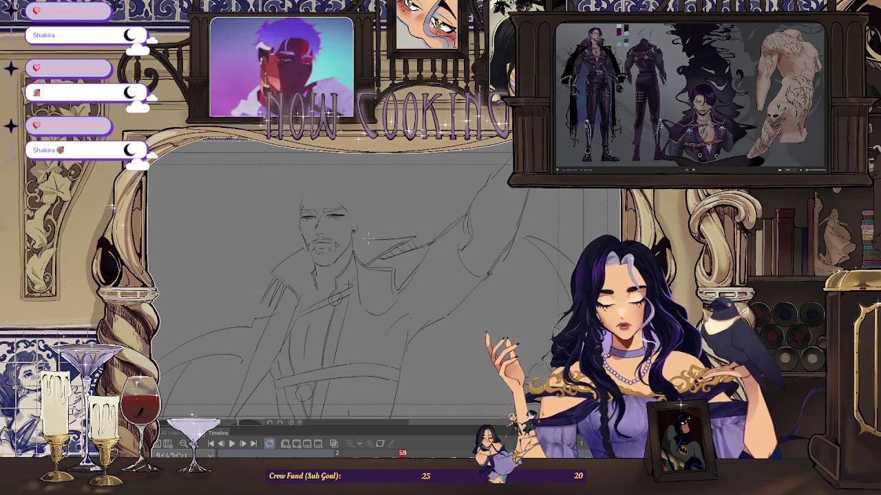
pyautogui.scroll(1, 365, 244)
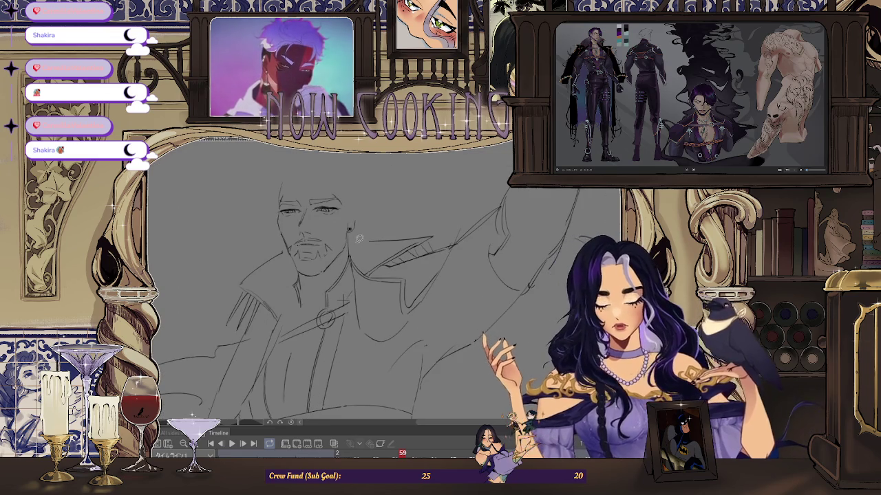
pyautogui.scroll(-1, 368, 240)
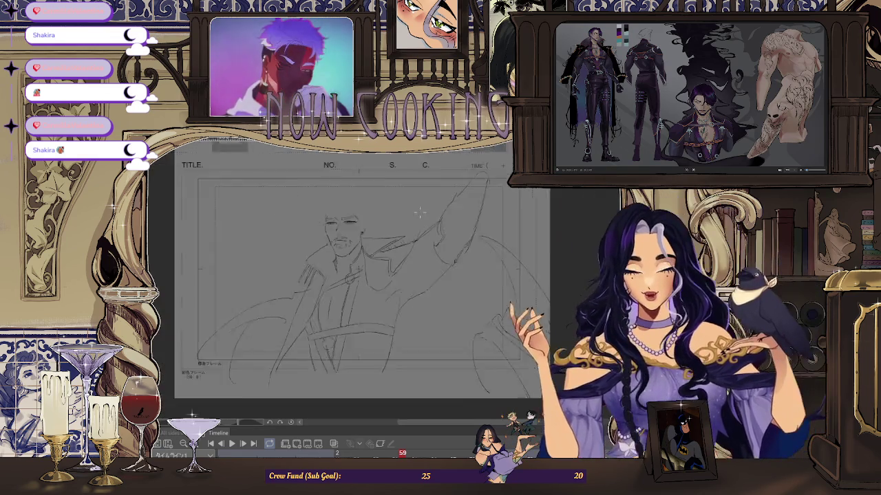
# - Zoom in and out on the sketch, then flip around frame 57's rough drawing
pyautogui.scroll(2, 347, 232)
pyautogui.scroll(-1, 454, 220)
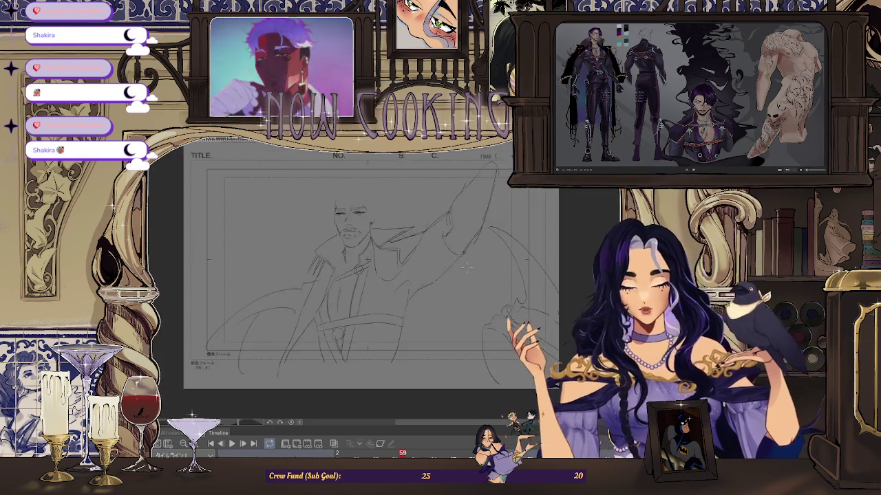
pyautogui.scroll(1, 420, 240)
pyautogui.scroll(1, 396, 254)
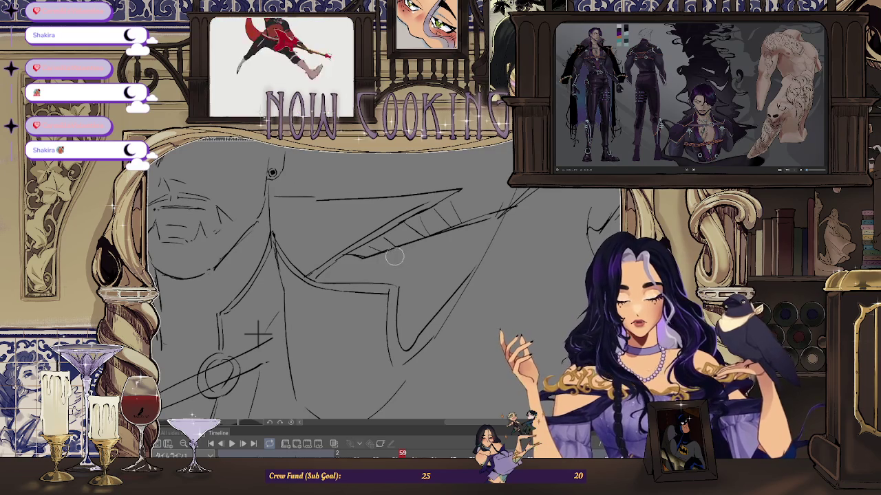
pyautogui.scroll(-3, 475, 275)
pyautogui.scroll(-2, 491, 297)
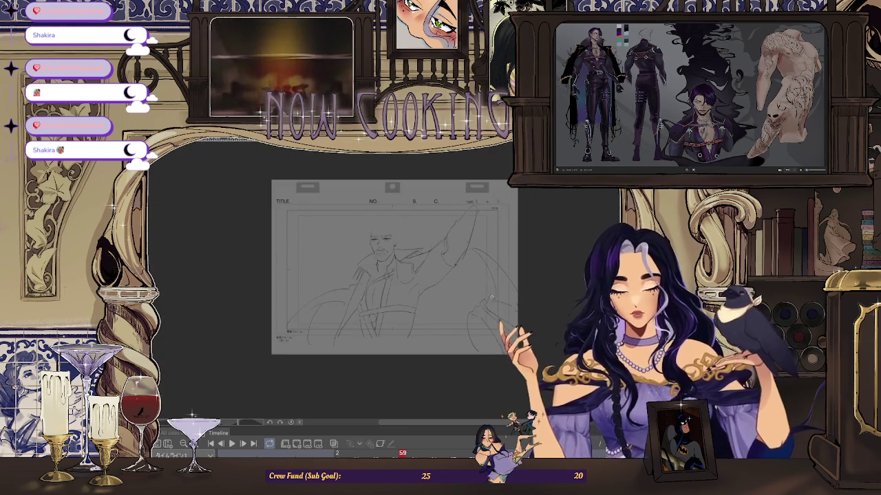
pyautogui.scroll(1, 463, 328)
pyautogui.press('Left')
pyautogui.press('Left')
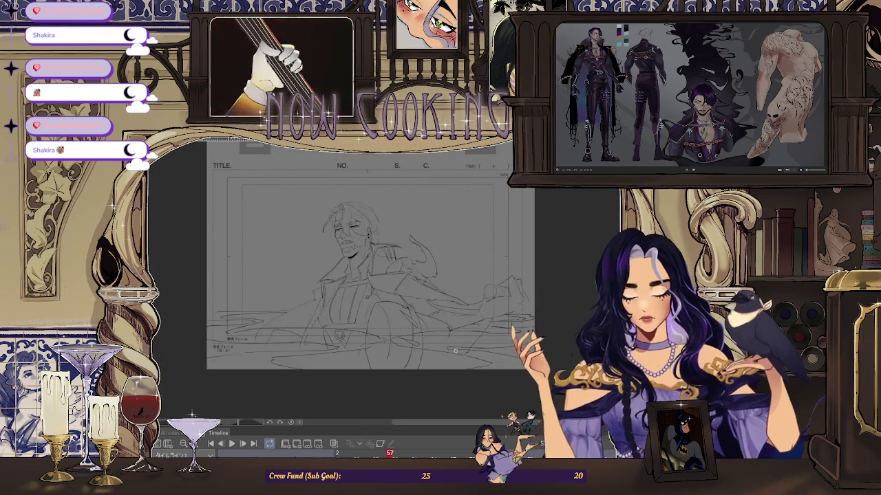
pyautogui.press('Right')
# - Step forward to frame 61's sketch, then flip back to frame 59
pyautogui.press('Right')
pyautogui.press('Left')
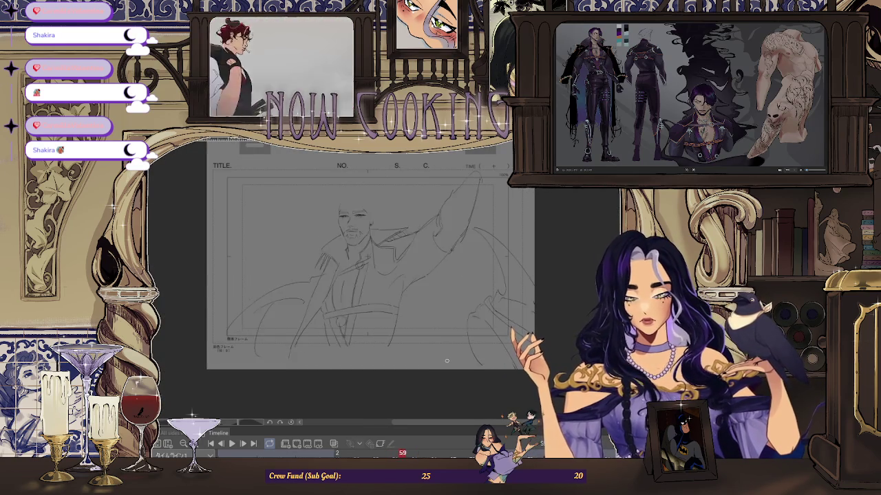
pyautogui.press('Left')
pyautogui.press('Right')
pyautogui.press('Right')
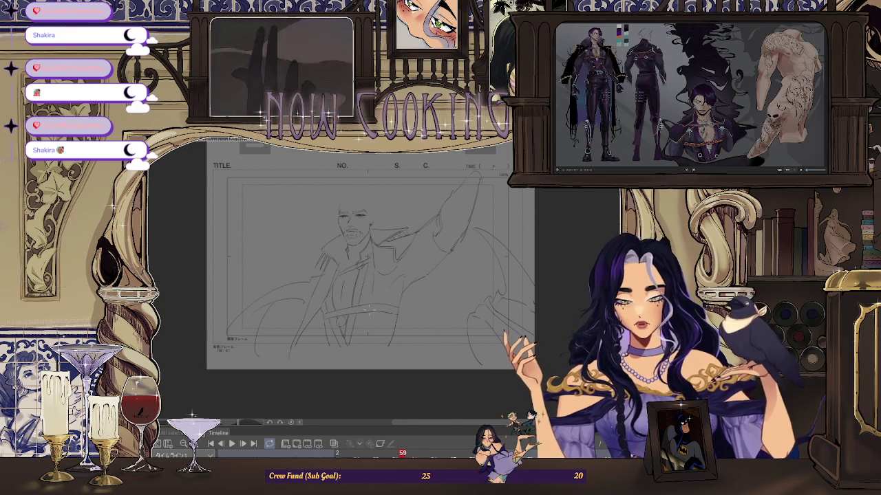
pyautogui.press('Right')
pyautogui.press('Left')
pyautogui.press('Right')
pyautogui.press('Right')
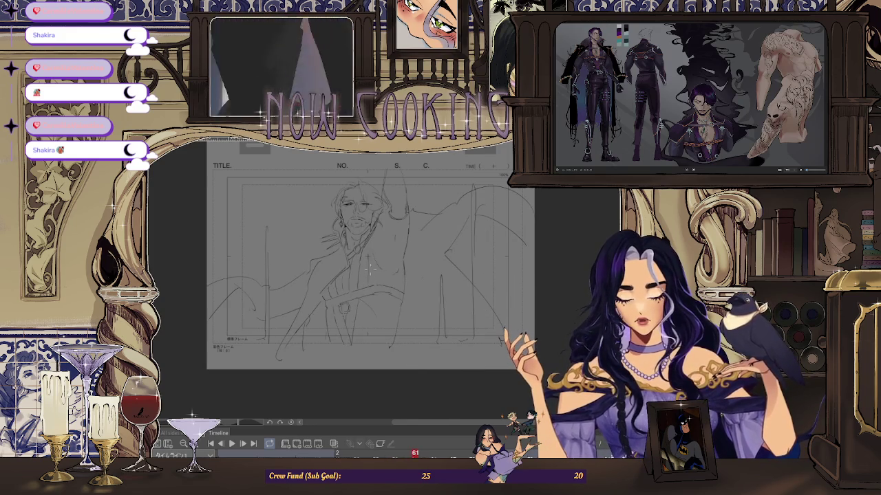
pyautogui.press('Left')
pyautogui.press('Left')
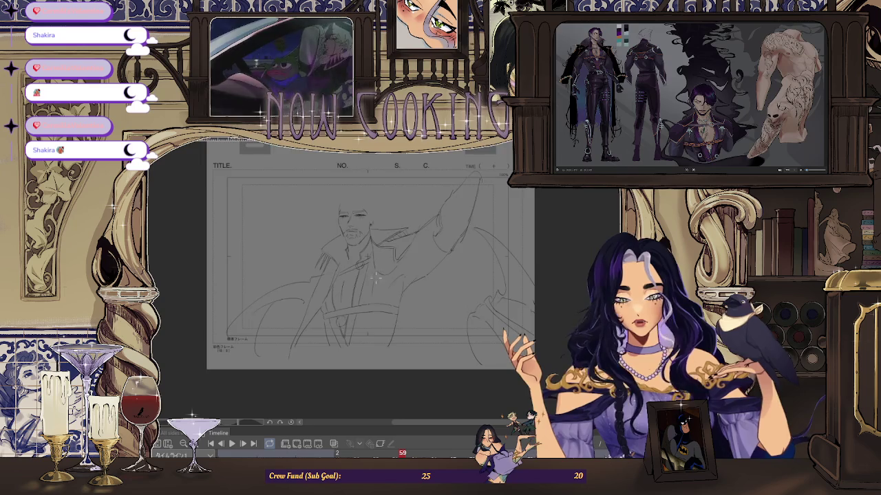
pyautogui.scroll(1, 376, 278)
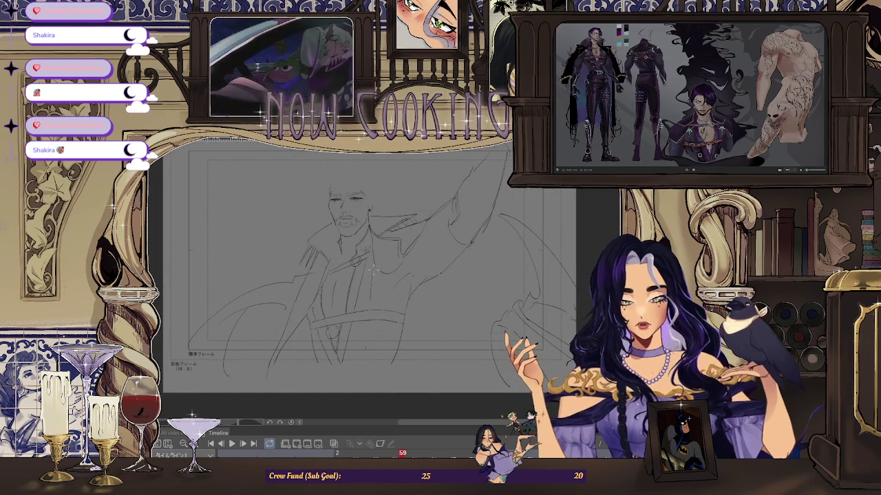
pyautogui.press('Right')
pyautogui.press('Right')
pyautogui.press('Left')
pyautogui.press('Left')
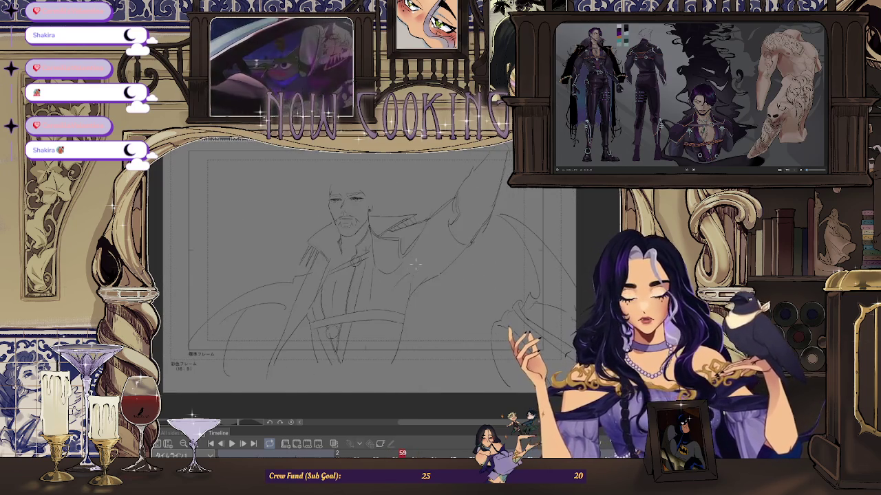
# - Toggle onion skin in the Timeline panel and advance to frame 61's sketch
pyautogui.click(333, 444)
pyautogui.scroll(1, 371, 284)
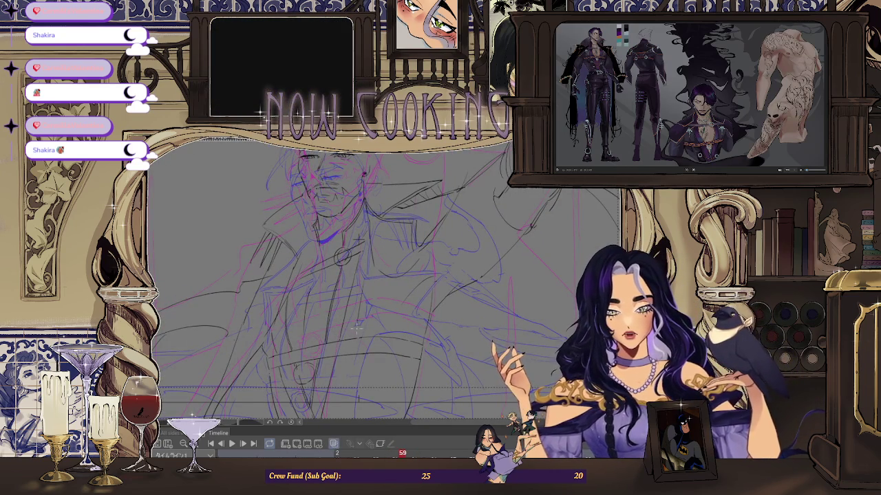
pyautogui.press('Right')
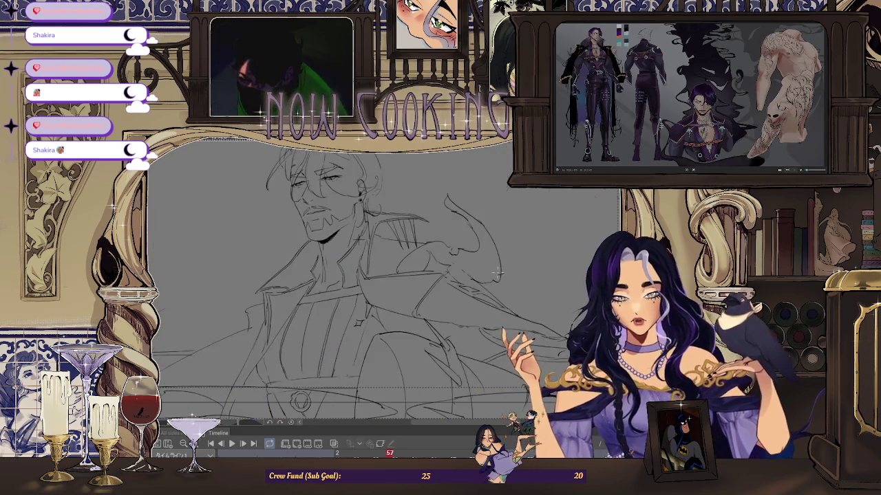
pyautogui.press('Right')
pyautogui.scroll(-3, 493, 290)
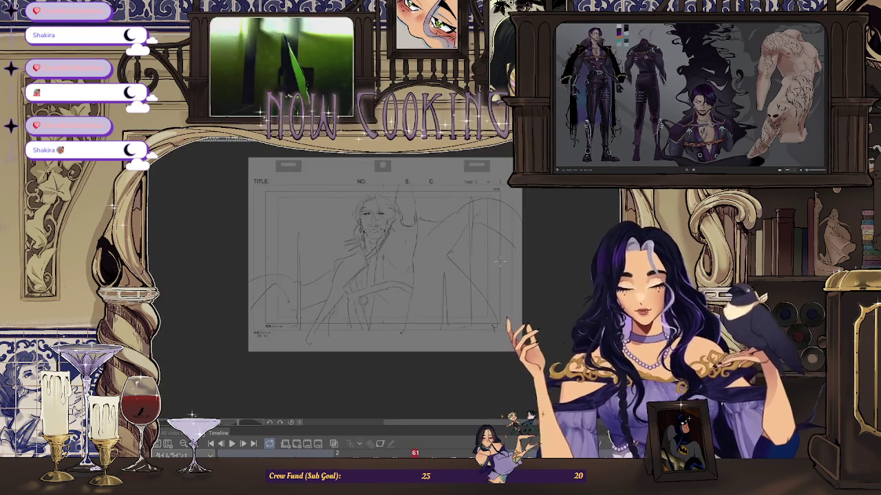
pyautogui.press('Left')
pyautogui.press('Left')
pyautogui.press('Left')
pyautogui.press('Left')
pyautogui.press('Right')
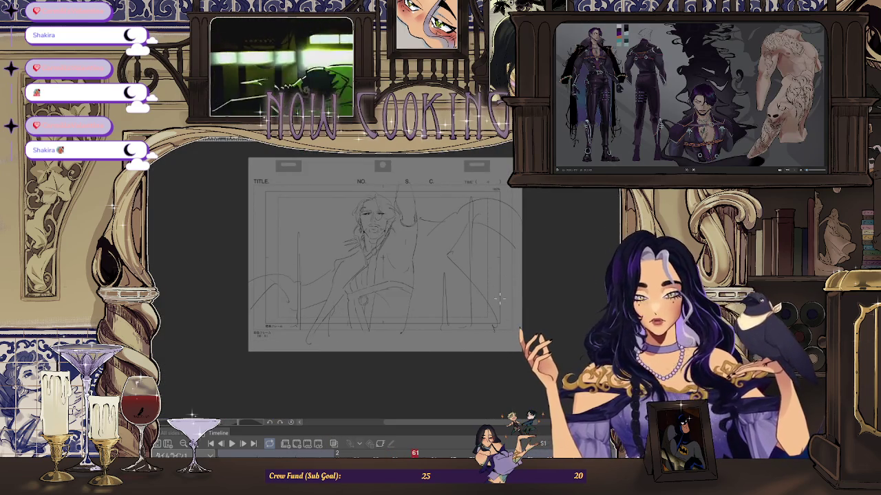
pyautogui.press('Right')
pyautogui.press('Left')
pyautogui.press('Left')
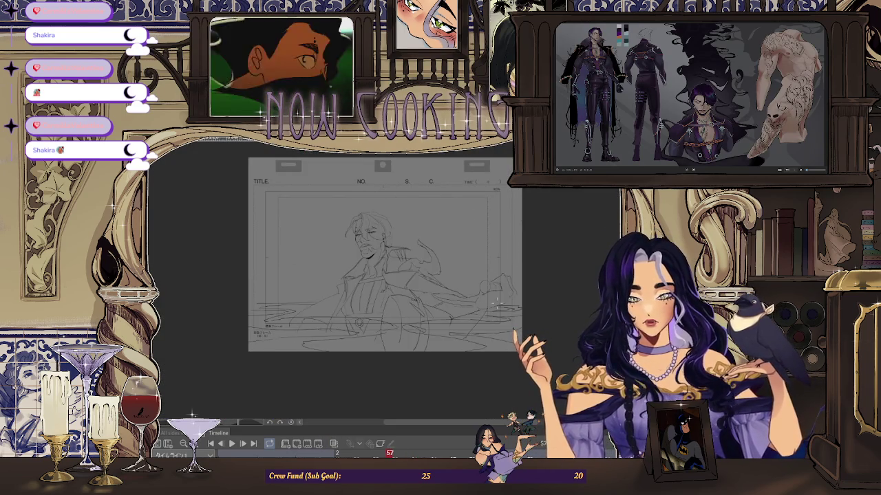
pyautogui.press('Right')
pyautogui.press('Right')
pyautogui.press('Right')
pyautogui.press('Left')
pyautogui.press('Left')
pyautogui.press('Left')
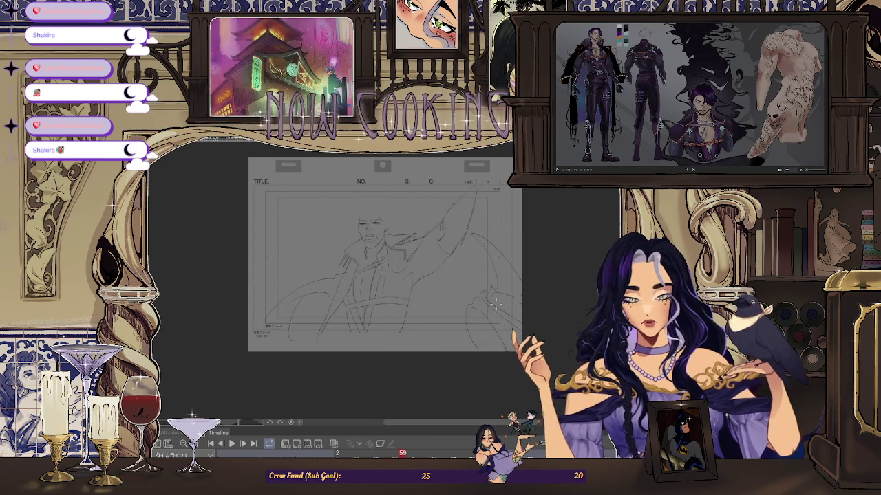
pyautogui.press('Left')
pyautogui.scroll(2, 485, 299)
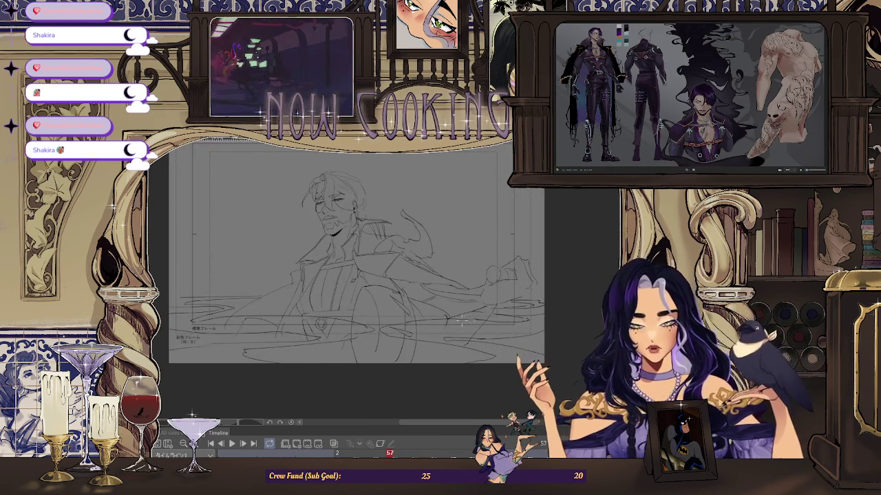
pyautogui.scroll(-2, 474, 313)
pyautogui.scroll(2, 461, 328)
pyautogui.scroll(1, 461, 328)
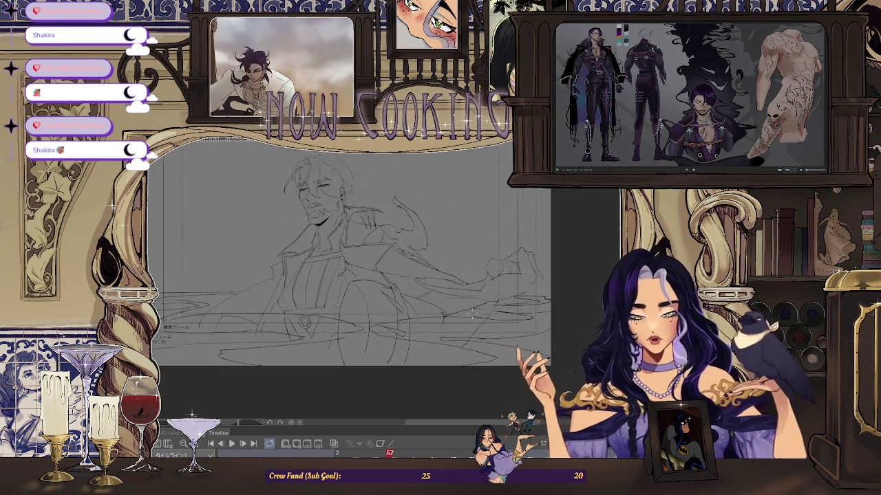
pyautogui.scroll(2, 474, 302)
pyautogui.scroll(-1, 494, 267)
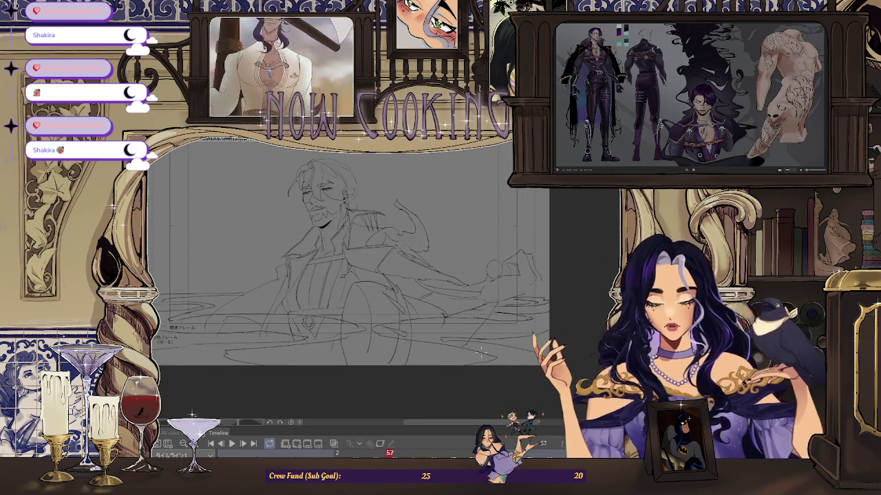
pyautogui.press('Right')
pyautogui.press('Right')
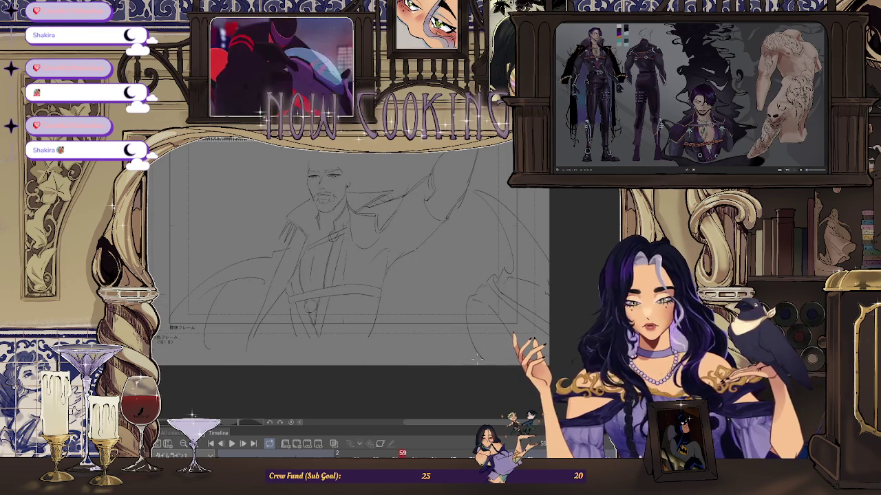
pyautogui.press('Left')
pyautogui.press('Left')
pyautogui.press('Left')
pyautogui.press('Left')
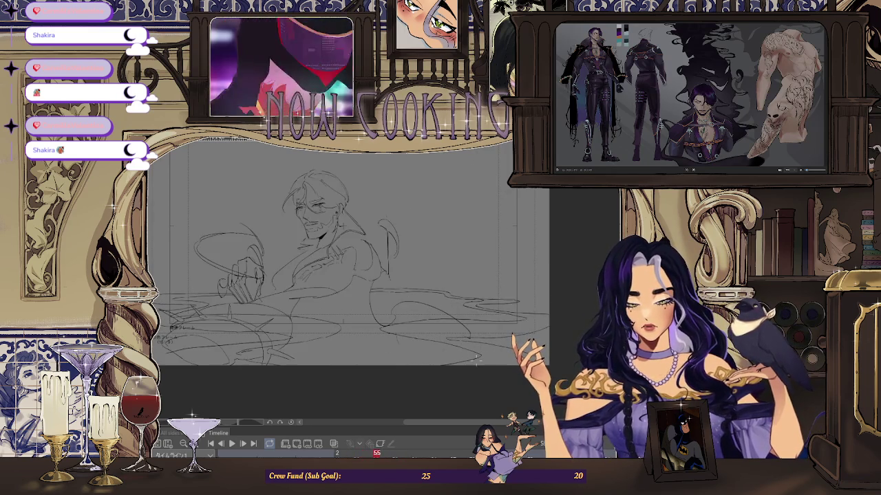
pyautogui.press('Right')
pyautogui.press('Right')
pyautogui.press('Right')
pyautogui.press('Right')
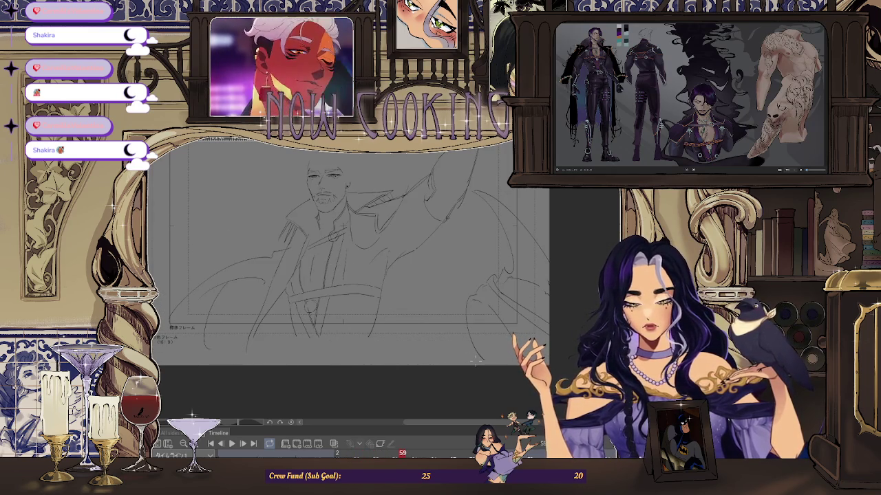
pyautogui.press('Left')
pyautogui.press('Left')
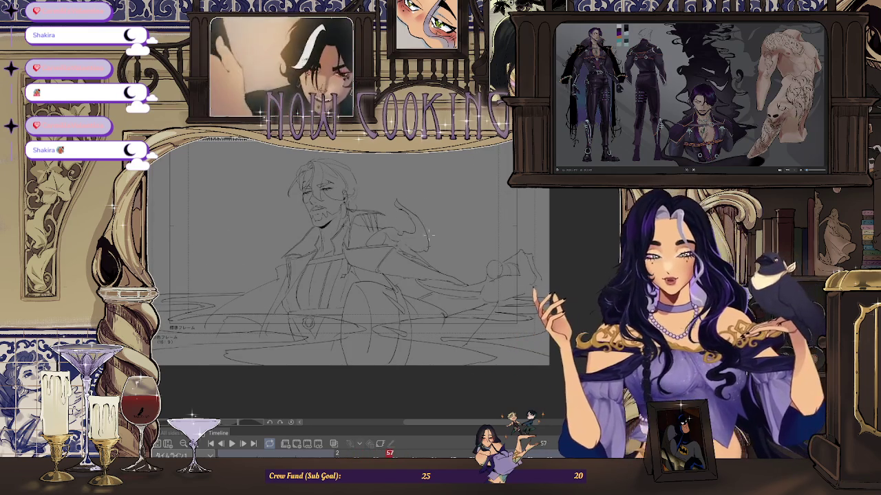
pyautogui.scroll(1, 428, 234)
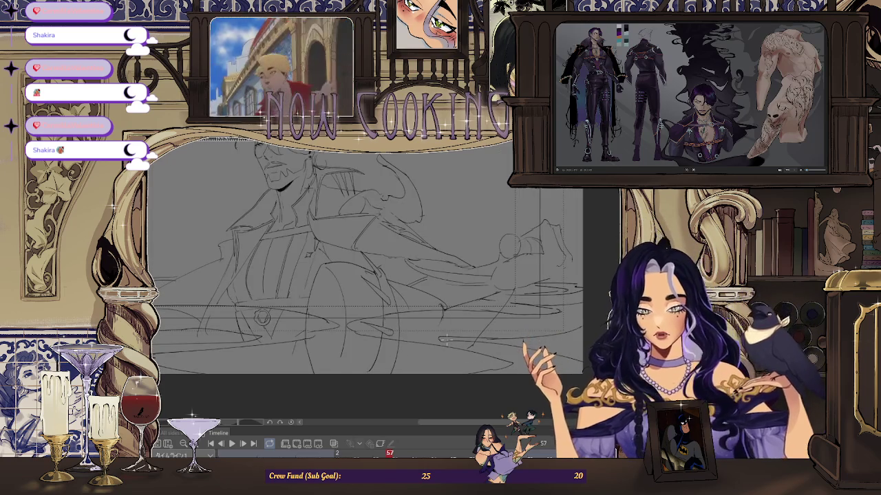
pyautogui.scroll(-1, 446, 339)
pyautogui.scroll(-1, 444, 336)
pyautogui.press('Right')
pyautogui.press('Right')
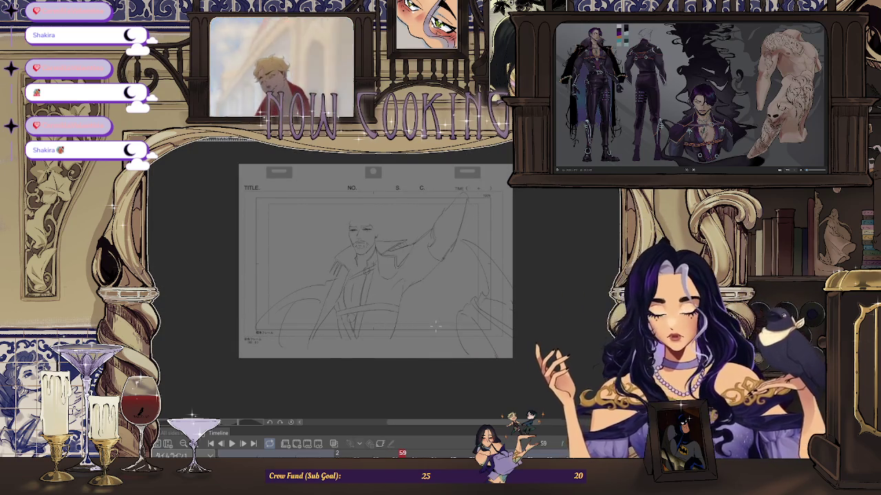
pyautogui.press('Left')
pyautogui.press('Left')
pyautogui.press('Left')
pyautogui.press('Left')
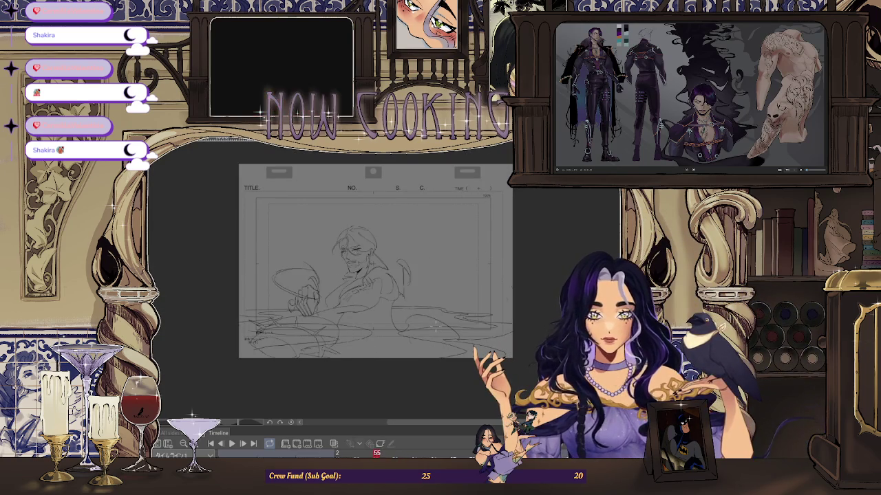
pyautogui.press('Right')
pyautogui.press('Right')
pyautogui.press('Right')
pyautogui.press('Right')
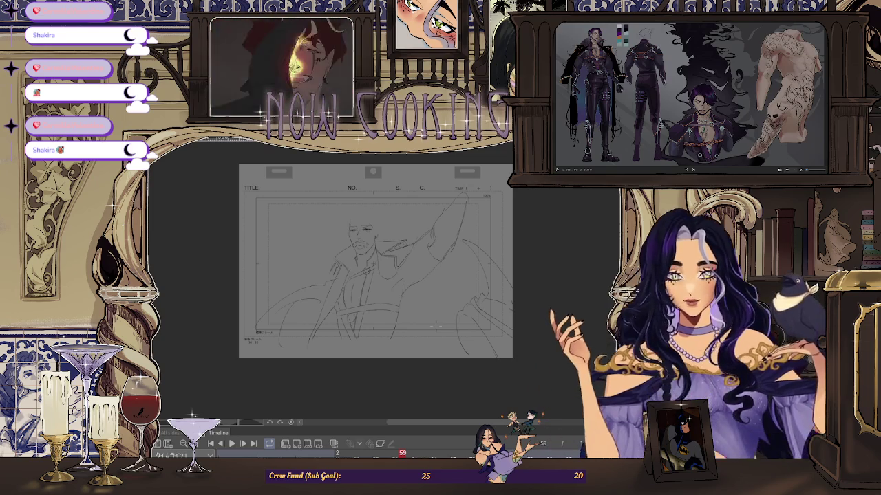
pyautogui.press('Left')
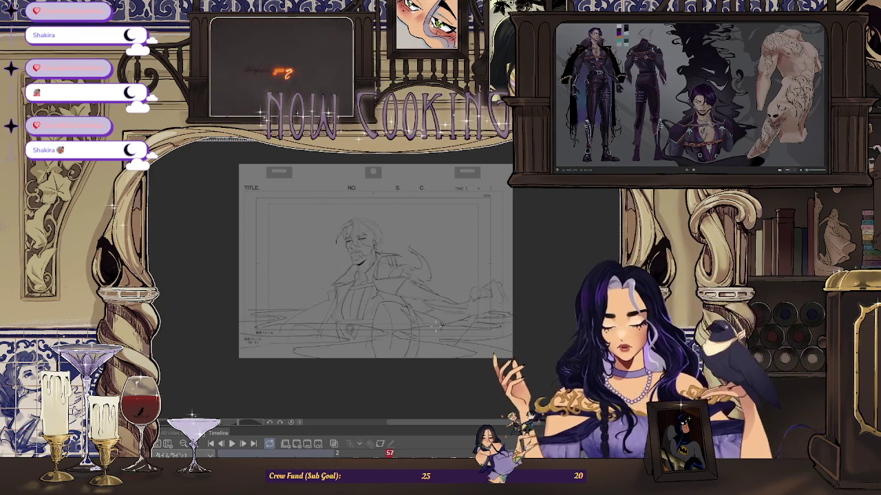
pyautogui.press('Left')
pyautogui.press('Left')
pyautogui.press('Right')
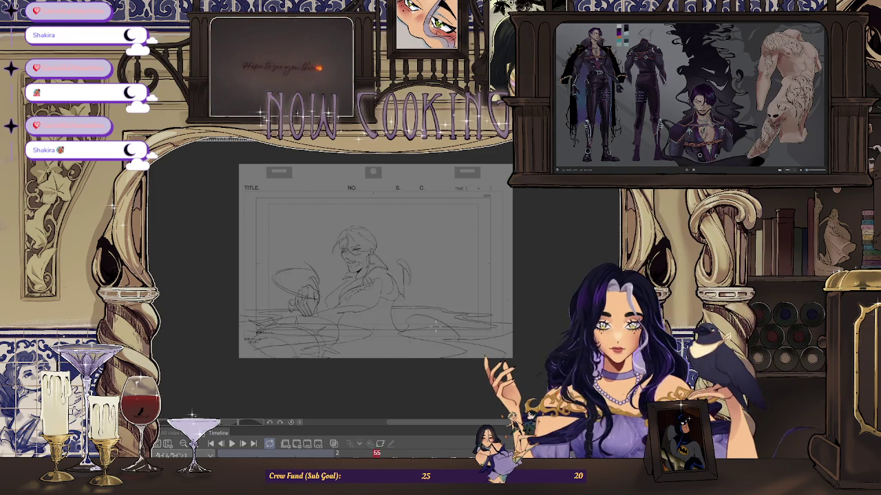
pyautogui.press('Right')
pyautogui.press('Right')
pyautogui.press('Right')
pyautogui.press('Left')
pyautogui.press('Left')
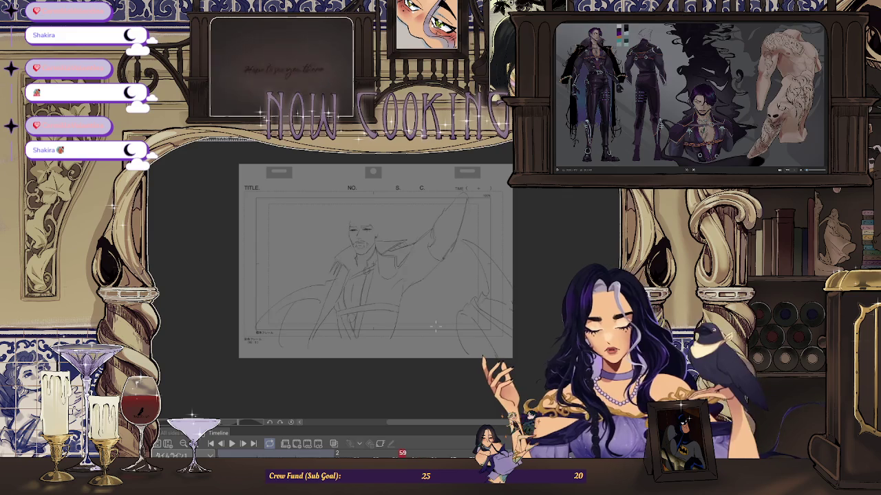
pyautogui.press('Left')
pyautogui.press('Left')
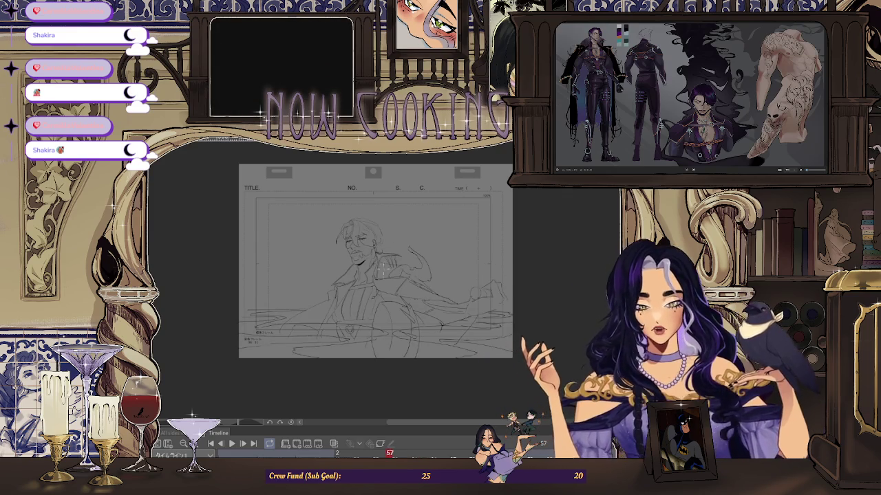
# - Step from frame 55 forward to frame 59's raised-arm sketch
pyautogui.scroll(4, 389, 260)
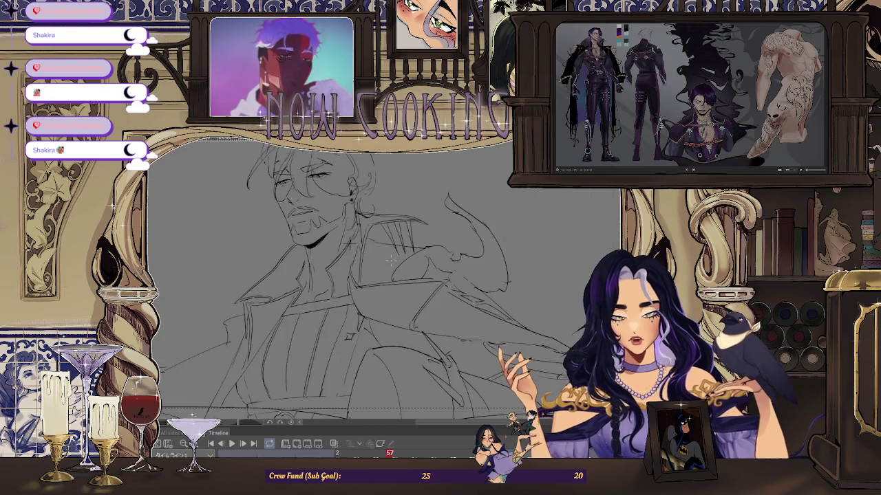
pyautogui.press('Left')
pyautogui.press('Left')
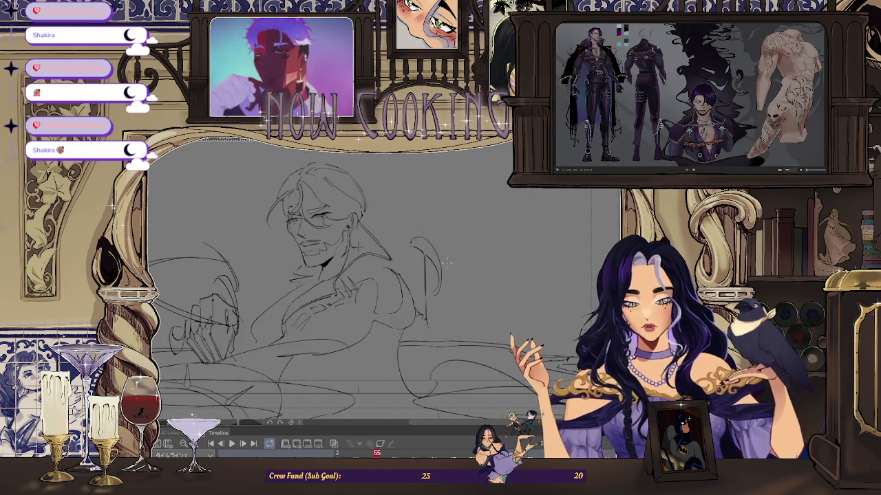
pyautogui.press('Right')
pyautogui.press('Right')
pyautogui.press('Right')
pyautogui.press('Right')
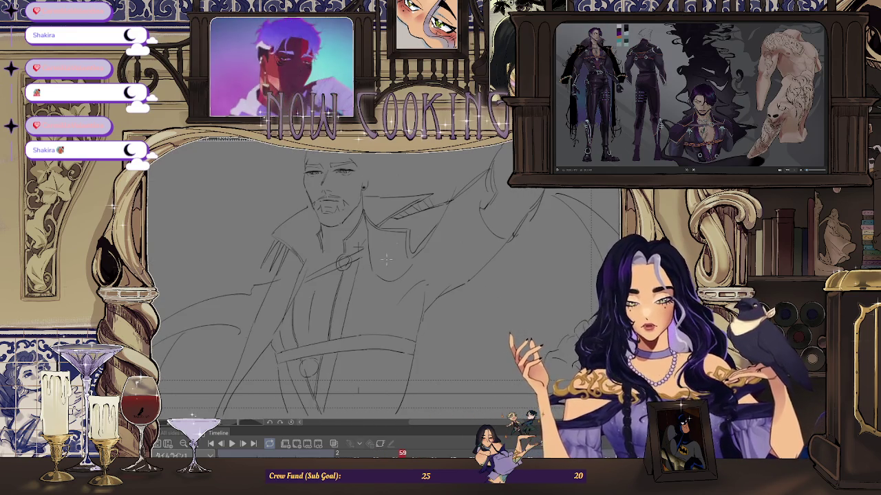
pyautogui.scroll(2, 386, 227)
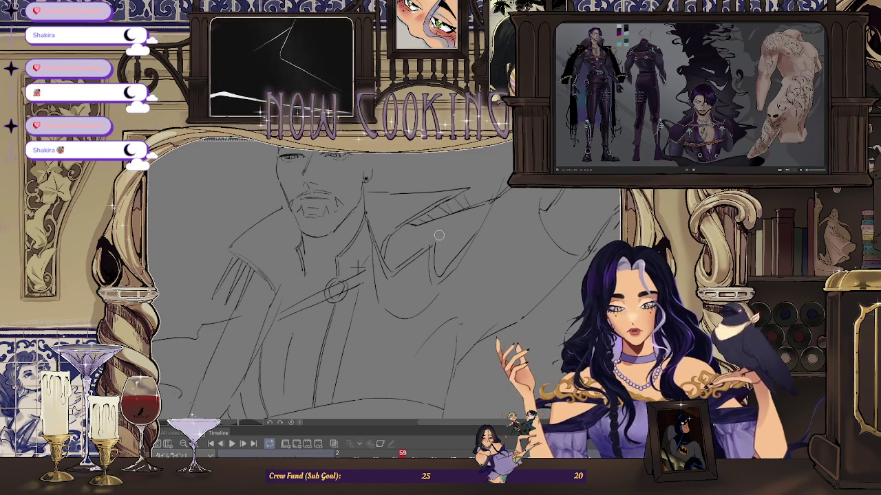
# - Zoom the canvas in on the bearded man's face and chest
pyautogui.scroll(-2, 386, 261)
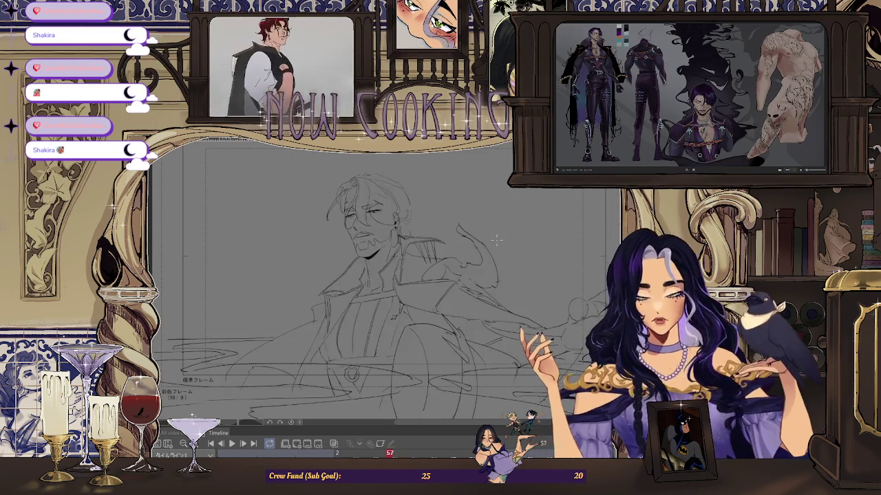
pyautogui.scroll(-2, 448, 248)
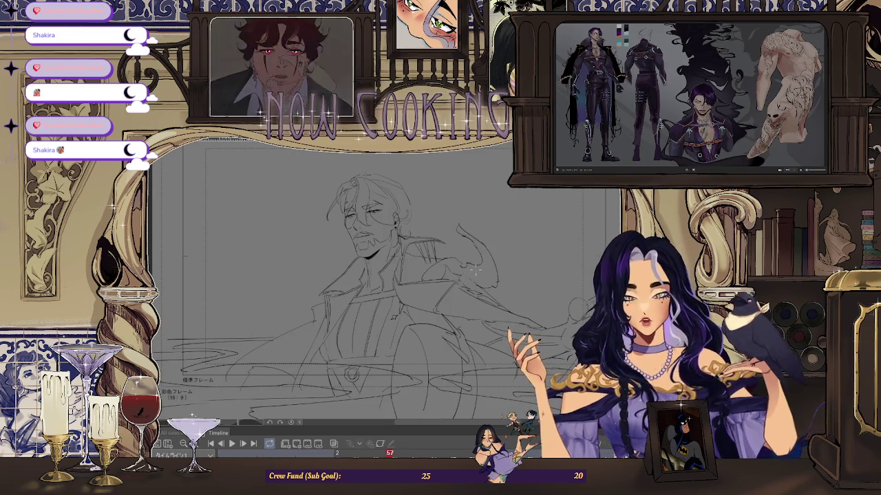
pyautogui.scroll(2, 435, 253)
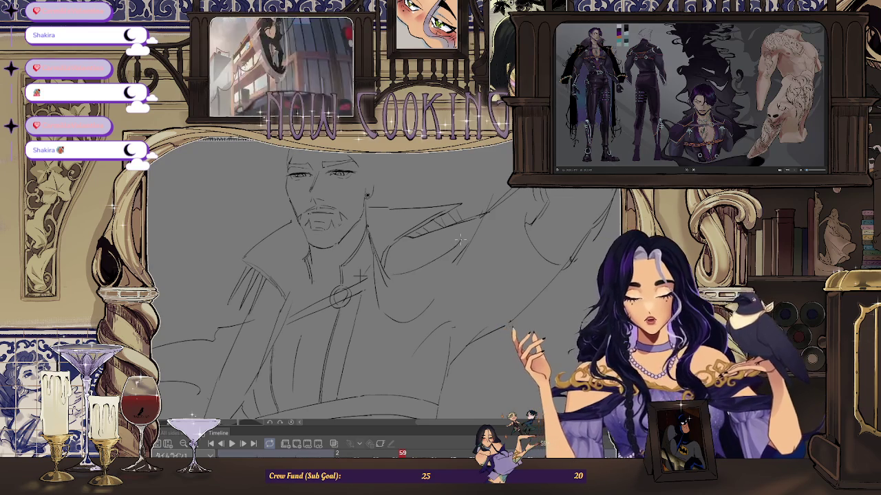
pyautogui.scroll(-2, 466, 257)
pyautogui.scroll(2, 480, 239)
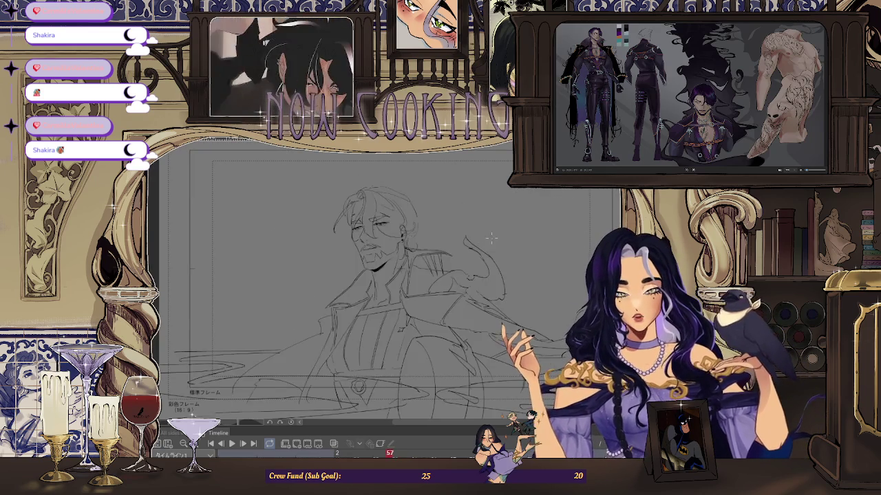
pyautogui.scroll(-2, 493, 239)
pyautogui.scroll(2, 456, 251)
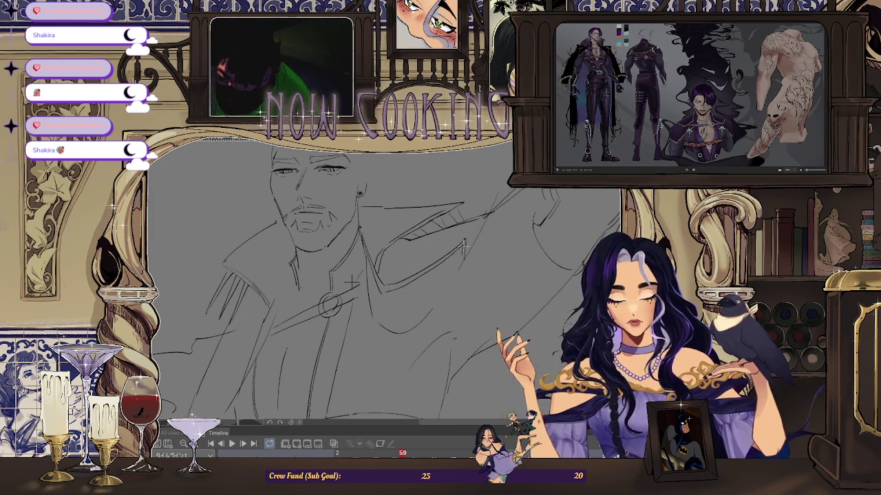
pyautogui.scroll(-3, 463, 246)
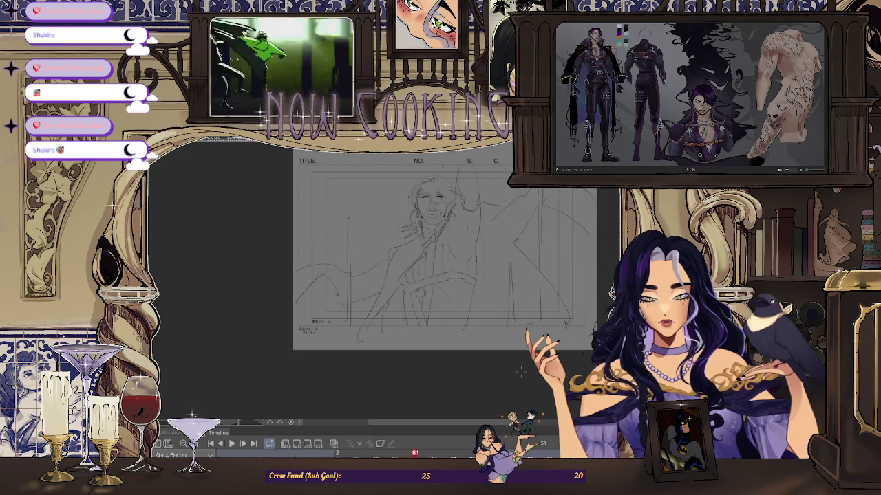
pyautogui.scroll(3, 487, 223)
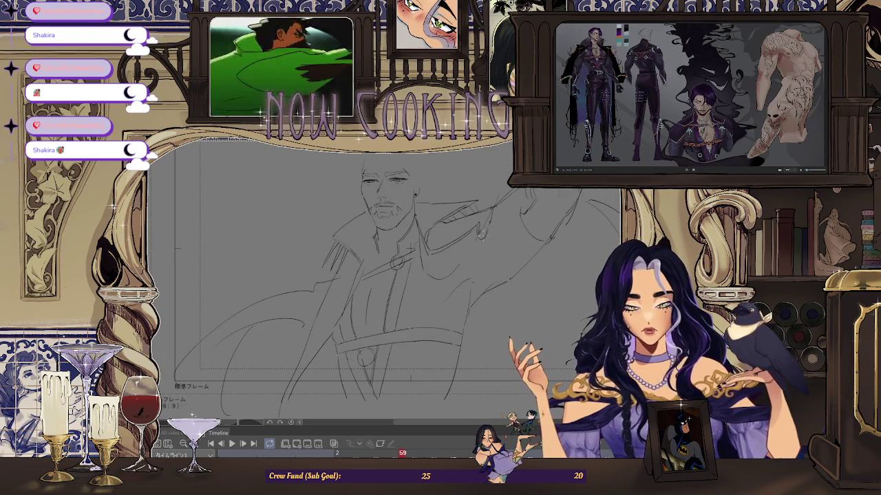
pyautogui.scroll(2, 484, 232)
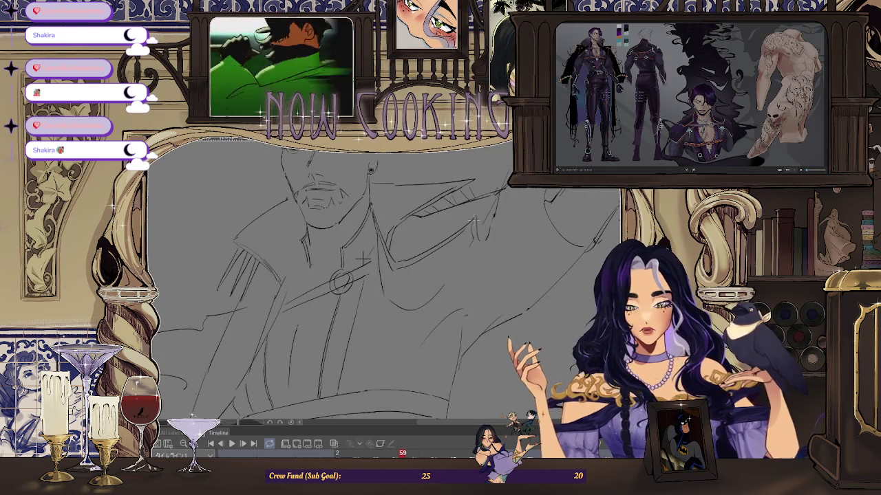
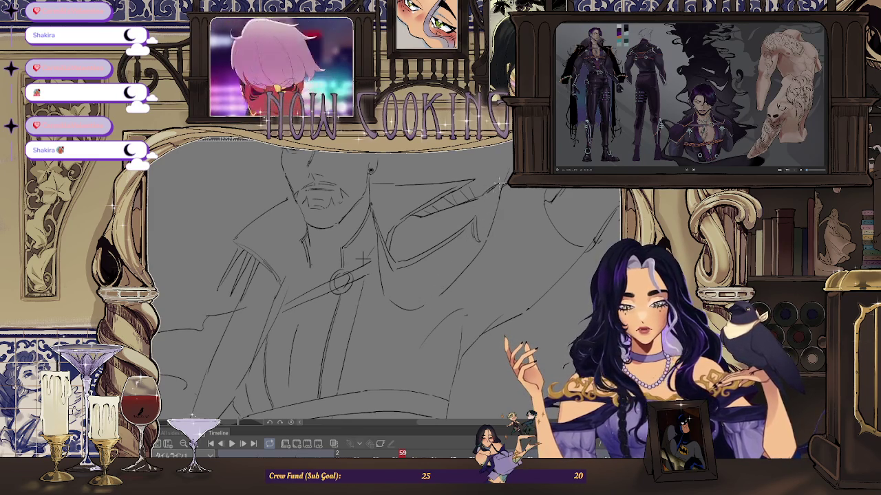
# - Flip between frames 57, 59 and 61 to compare the running poses, ending on frame 59
pyautogui.scroll(-3, 363, 258)
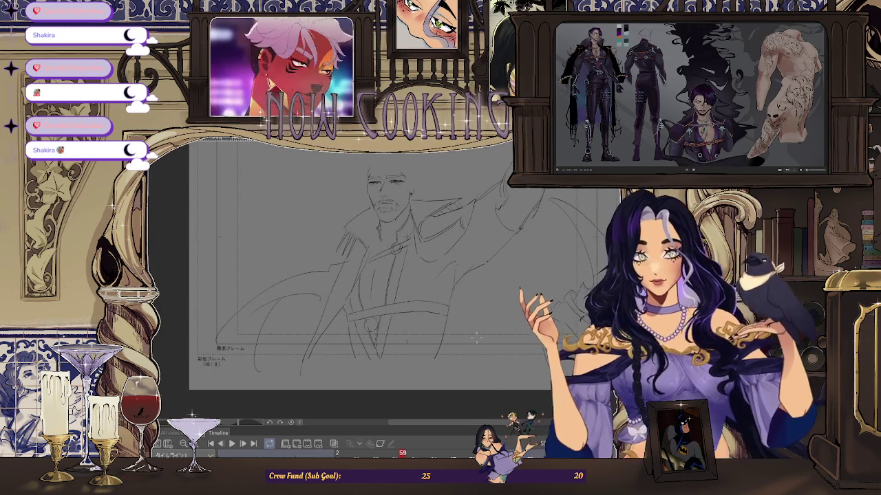
pyautogui.scroll(-2, 484, 320)
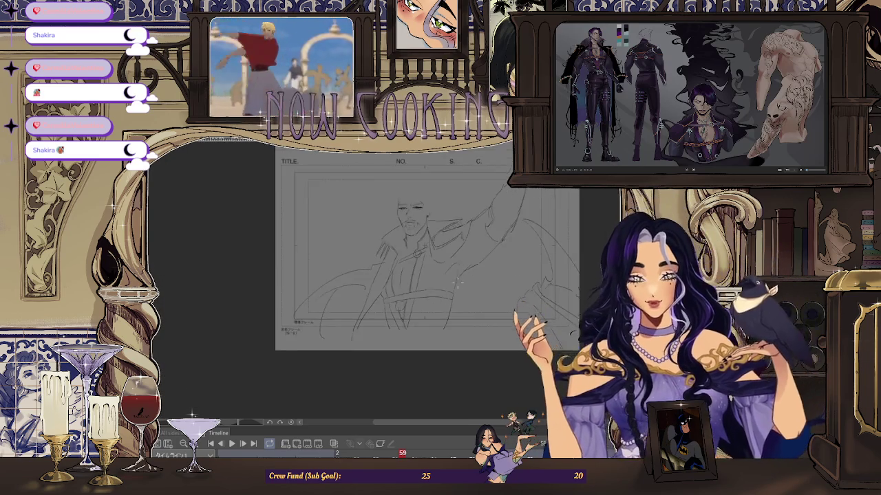
pyautogui.scroll(1, 492, 357)
pyautogui.press('Left')
pyautogui.press('Left')
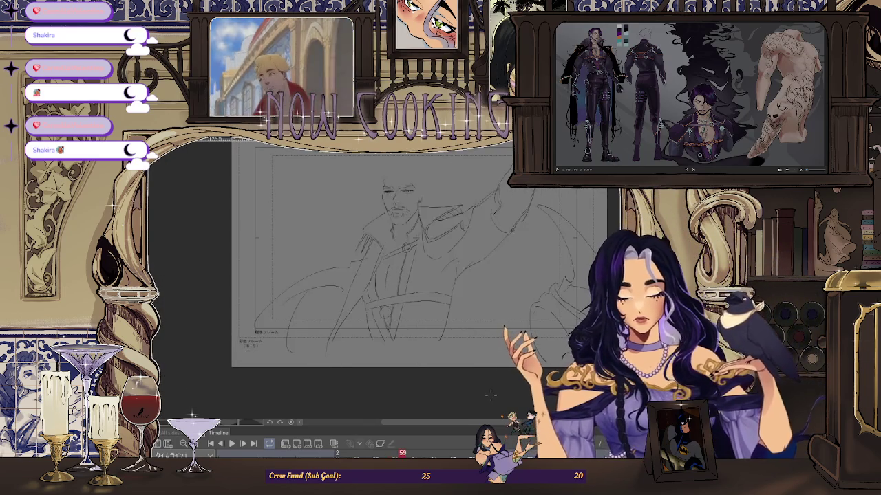
pyautogui.press('Right')
pyautogui.press('Right')
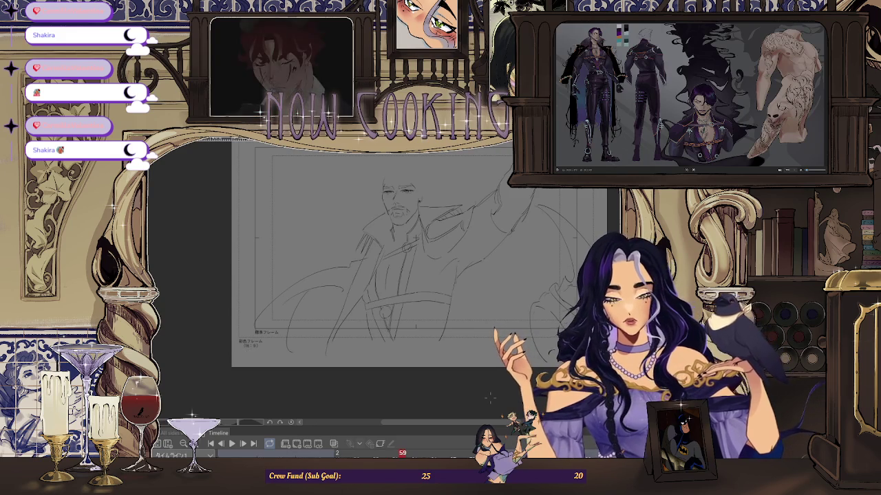
pyautogui.press('Left')
pyautogui.press('Right')
pyautogui.press('Left')
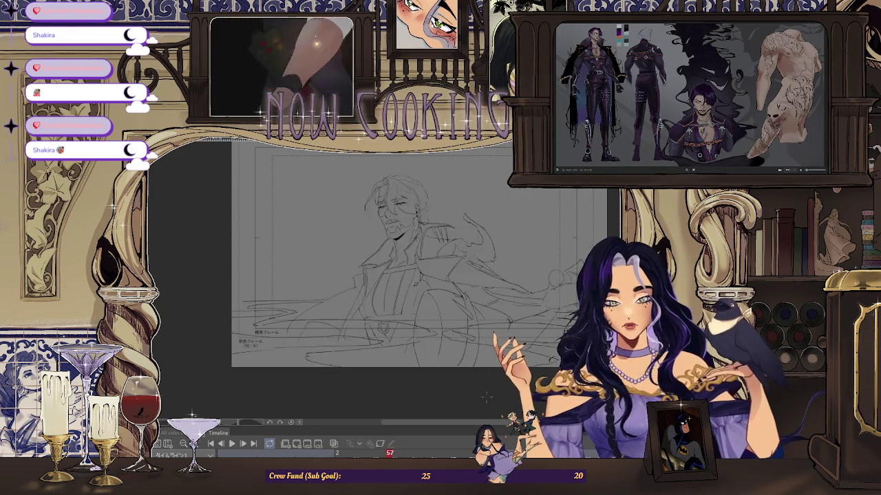
pyautogui.press('Left')
pyautogui.press('Right')
pyautogui.press('Right')
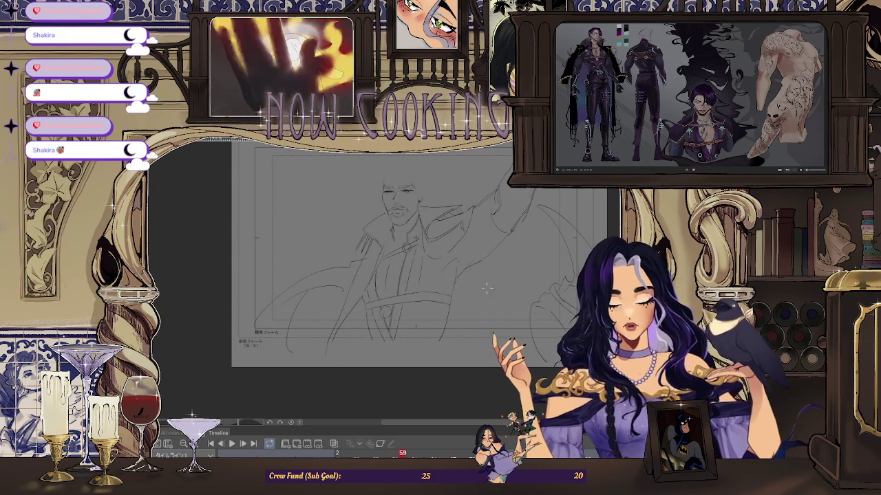
pyautogui.press('Right')
pyautogui.press('Right')
pyautogui.press('Left')
pyautogui.press('Left')
pyautogui.press('Right')
pyautogui.press('Right')
pyautogui.press('Left')
pyautogui.press('Left')
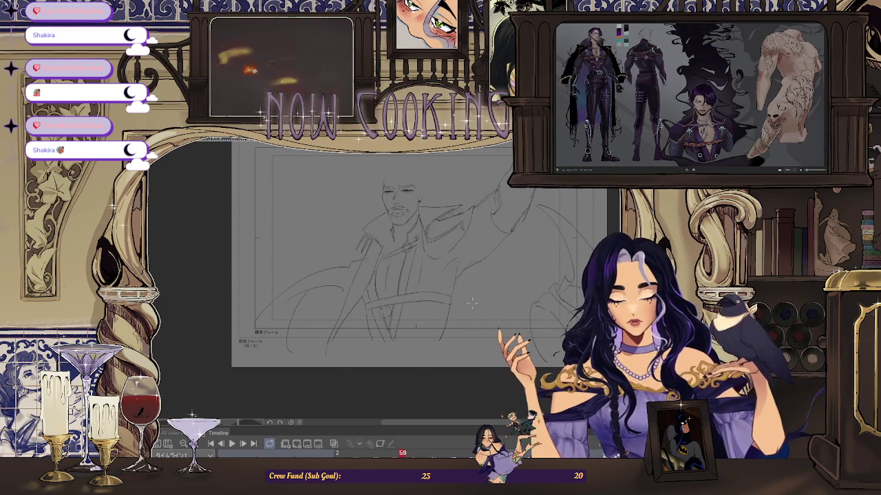
# - Toggle onion skin on and off, then flip again between neighbouring frames around 59
pyautogui.click(334, 443)
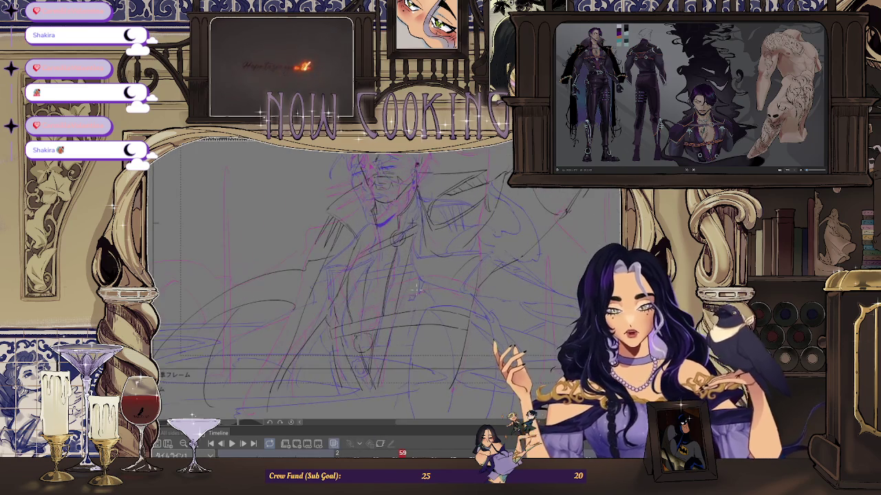
pyautogui.click(341, 449)
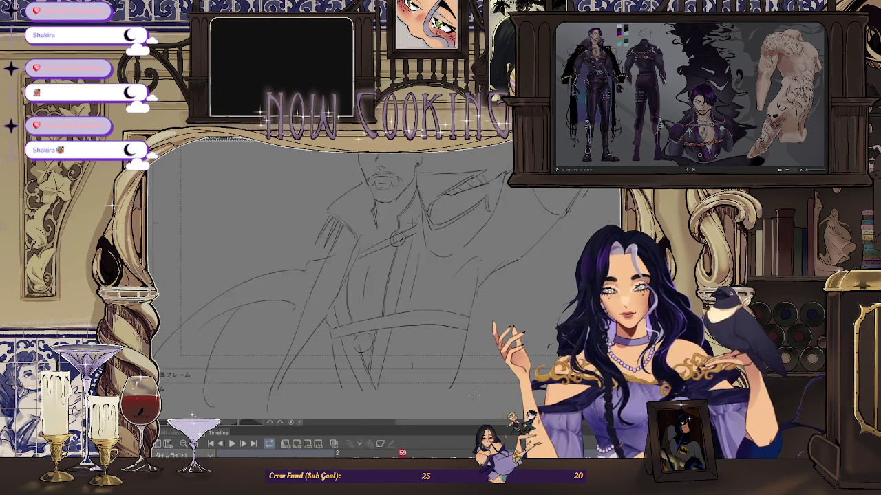
pyautogui.press('Left')
pyautogui.press('Left')
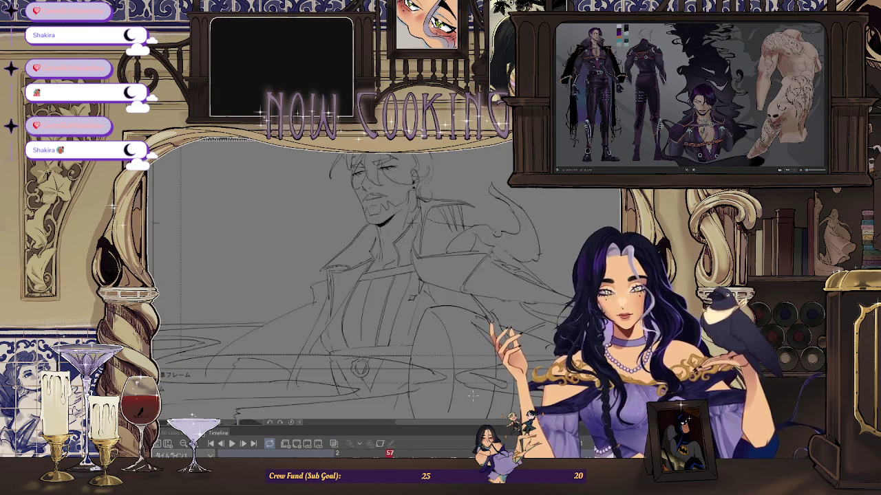
pyautogui.press('Right')
pyautogui.press('Right')
pyautogui.press('Right')
pyautogui.press('Right')
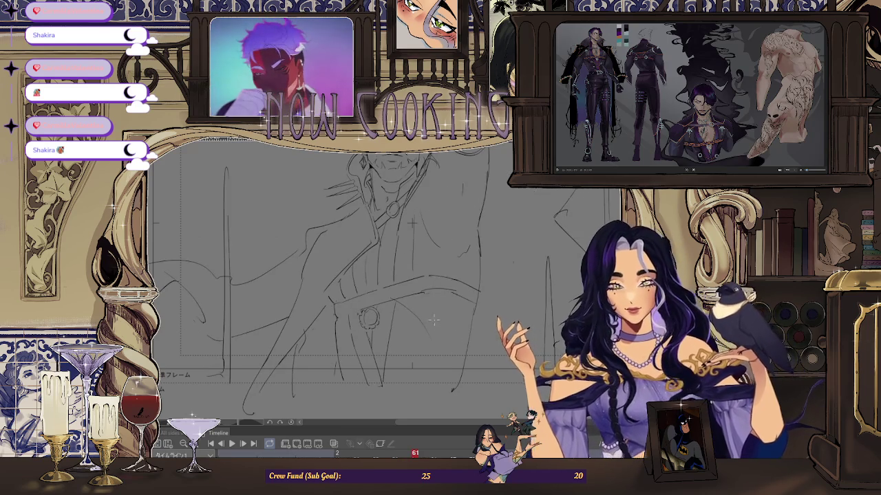
pyautogui.press('Right')
pyautogui.press('Right')
pyautogui.press('Right')
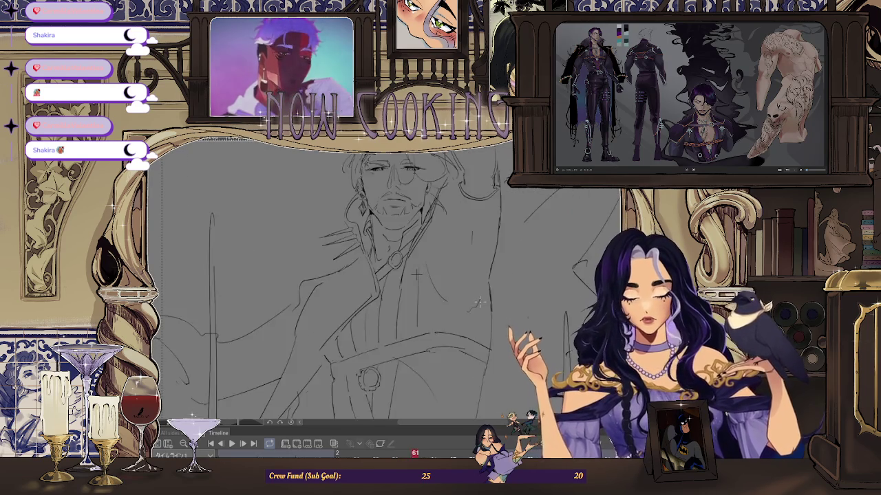
pyautogui.press('Right')
pyautogui.press('Right')
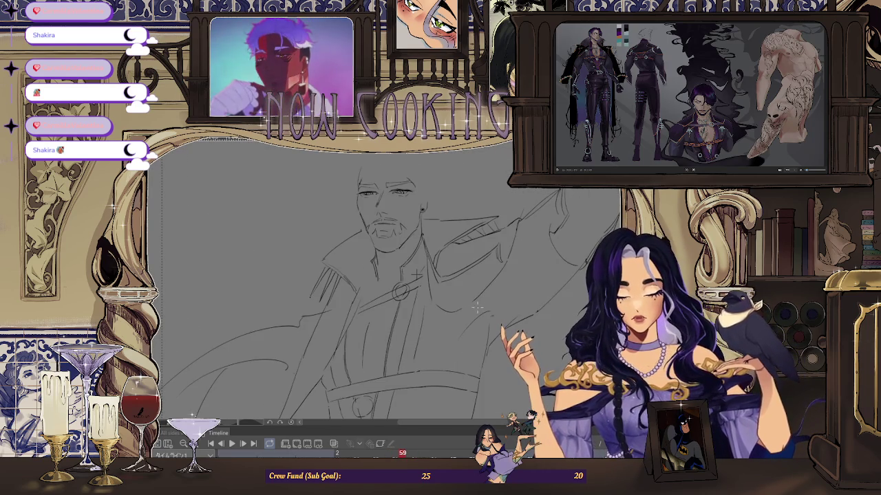
pyautogui.press('Right')
pyautogui.press('Left')
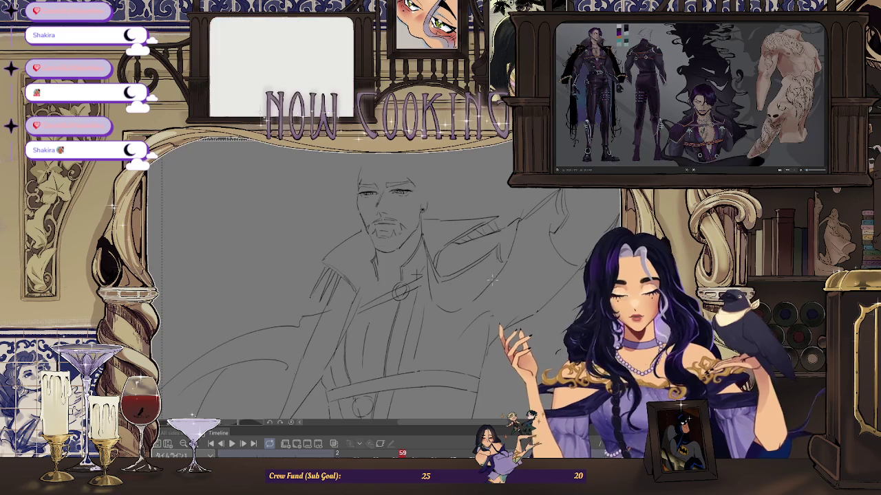
pyautogui.press('Right')
pyautogui.press('Left')
pyautogui.press('Right')
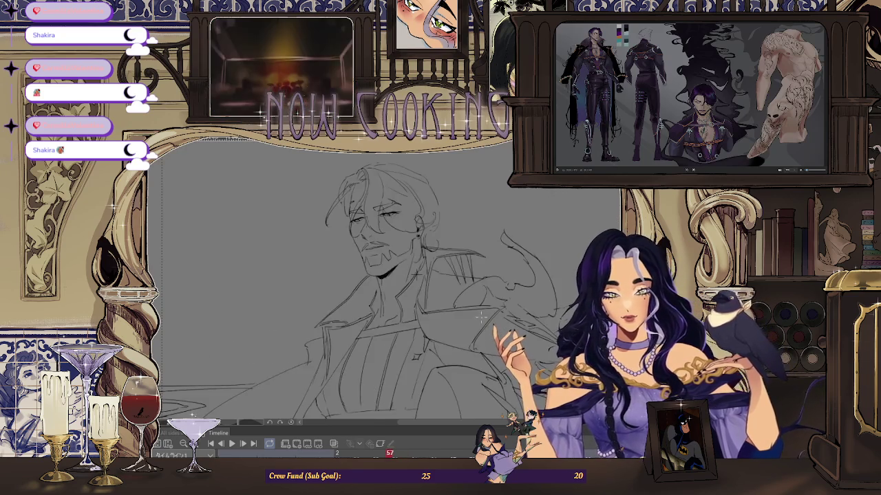
pyautogui.press('Left')
# - Advance to frame 61, zoom out and mirror the canvas view horizontally
pyautogui.press('Right')
pyautogui.press('Left')
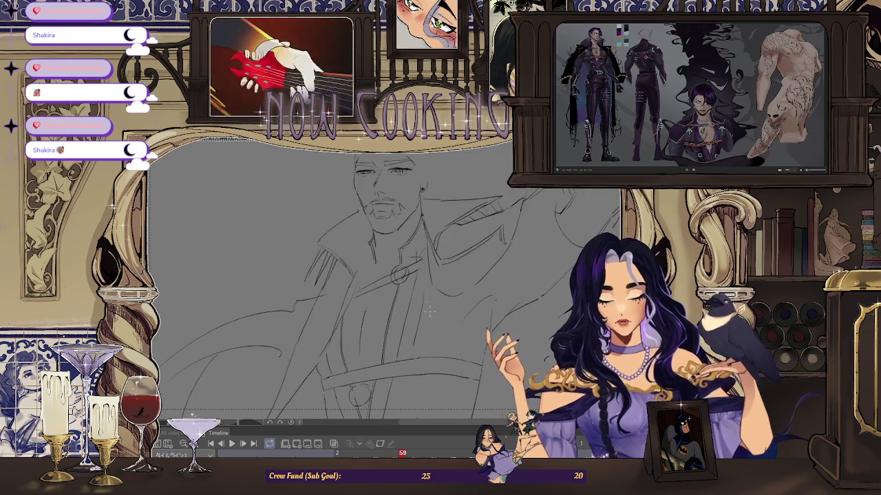
pyautogui.press('Right')
pyautogui.press('Right')
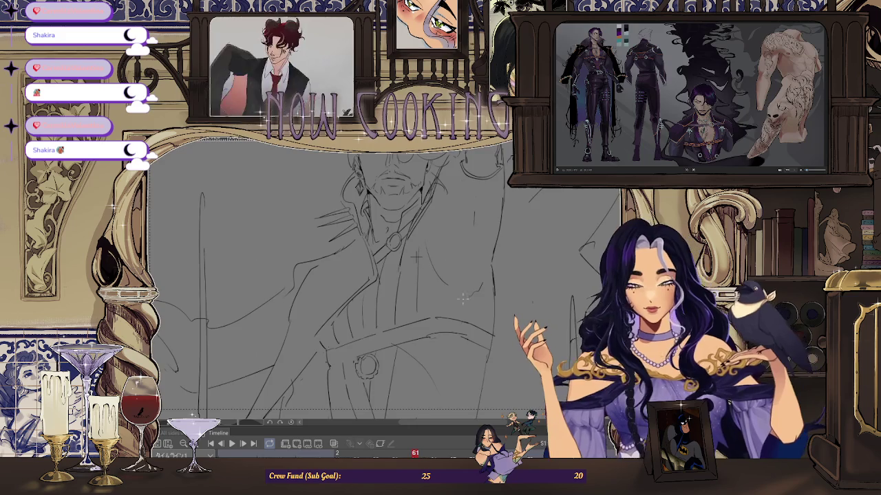
pyautogui.scroll(-3, 510, 278)
pyautogui.press('h')
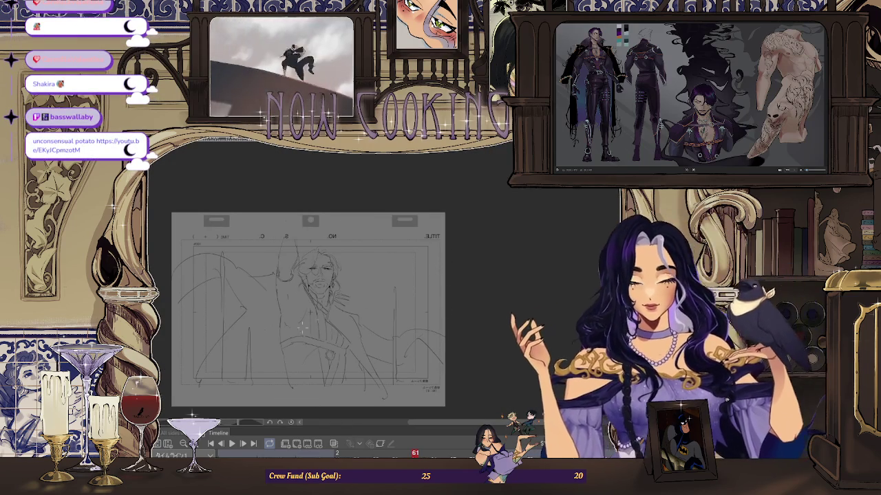
# - Play back the animation sequence and fit the whole drawing frame in the window
pyautogui.scroll(2, 256, 348)
pyautogui.press('space')
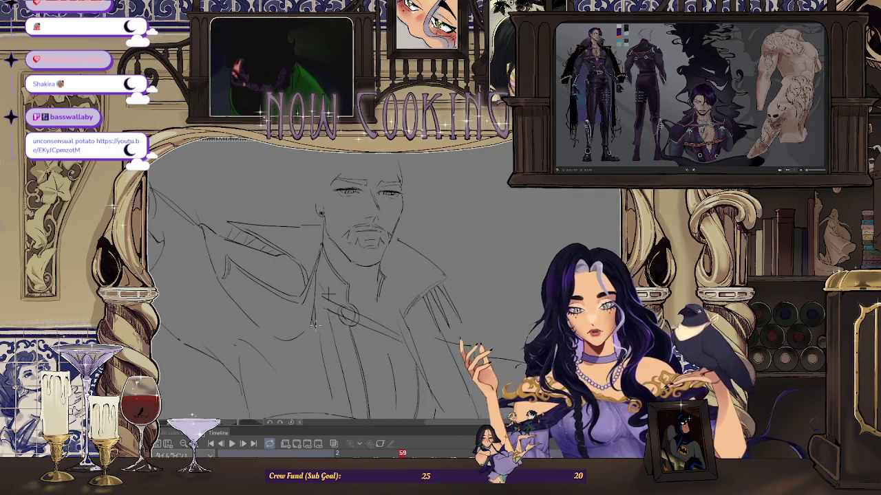
pyautogui.press('Left')
pyautogui.press('Left')
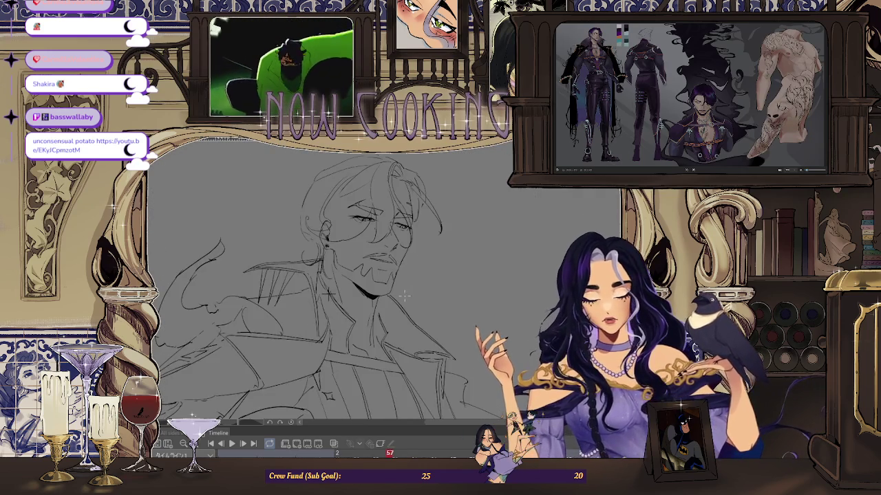
pyautogui.press('Right')
pyautogui.press('Right')
pyautogui.press('Right')
pyautogui.press('Right')
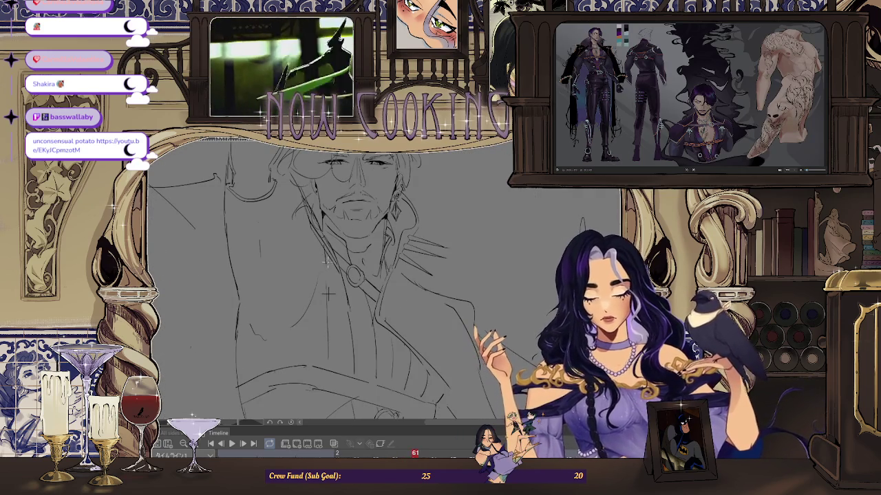
pyautogui.hotkey('ctrl', '0')
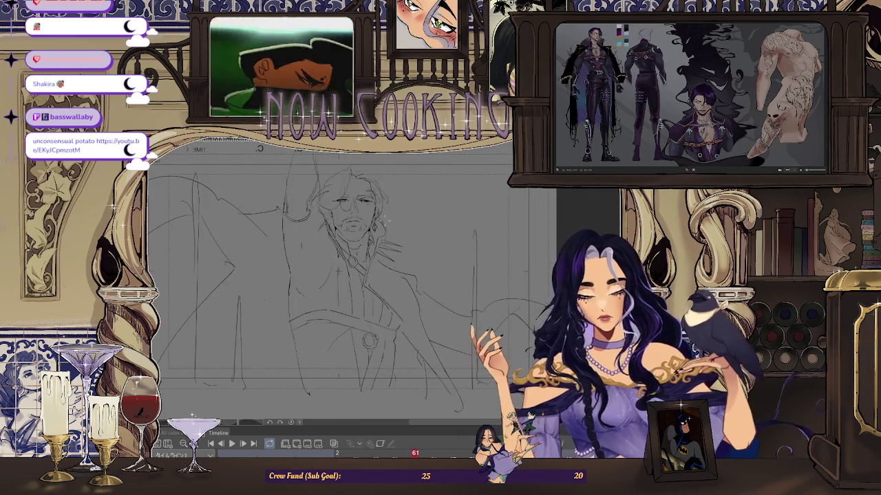
# - Step through frames 57, 59 and 61, zooming in and out on the sketch
pyautogui.press('Left')
pyautogui.press('Left')
pyautogui.press('Left')
pyautogui.press('Right')
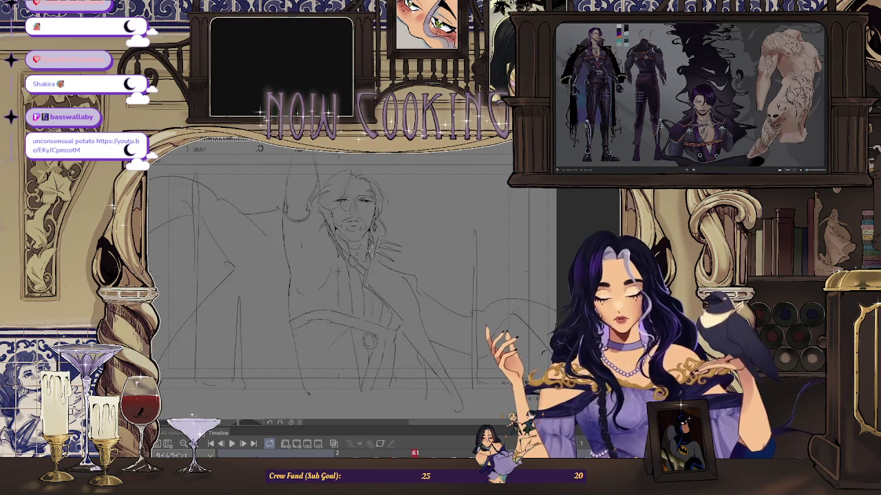
pyautogui.press('Right')
pyautogui.press('Left')
pyautogui.press('Right')
pyautogui.scroll(2, 328, 297)
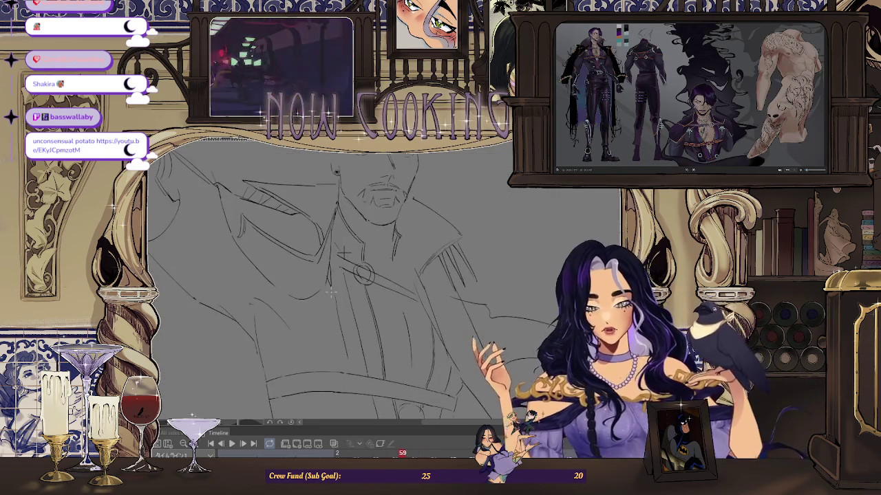
pyautogui.press('Right')
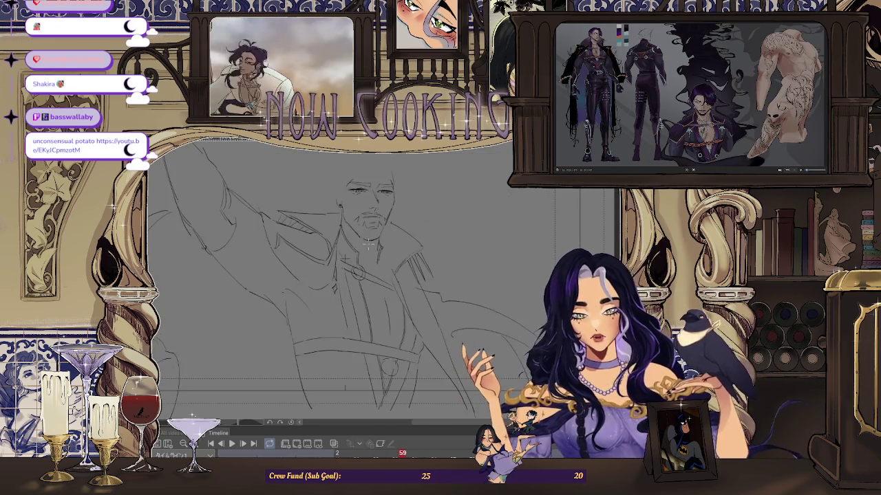
pyautogui.press('Right')
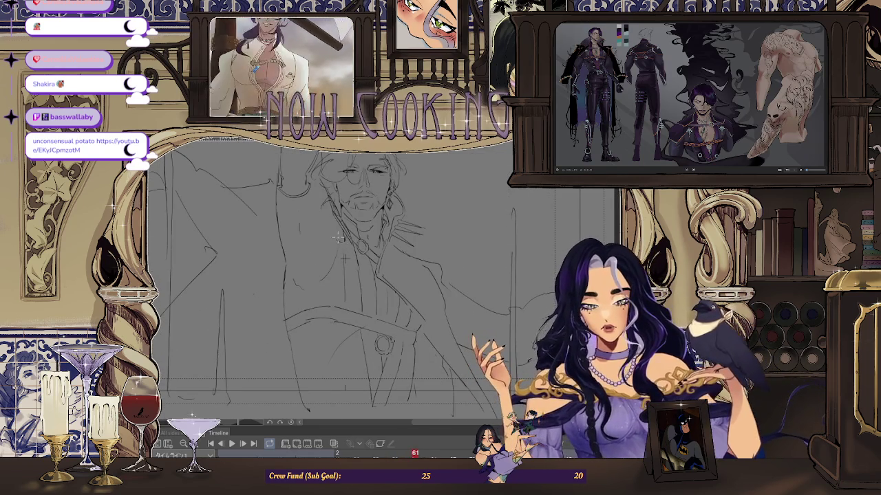
pyautogui.scroll(-3, 396, 227)
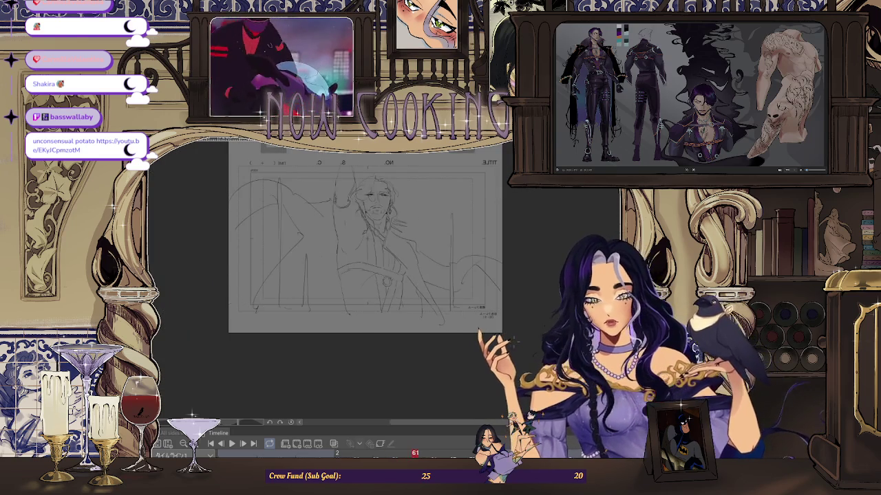
pyautogui.scroll(5, 393, 271)
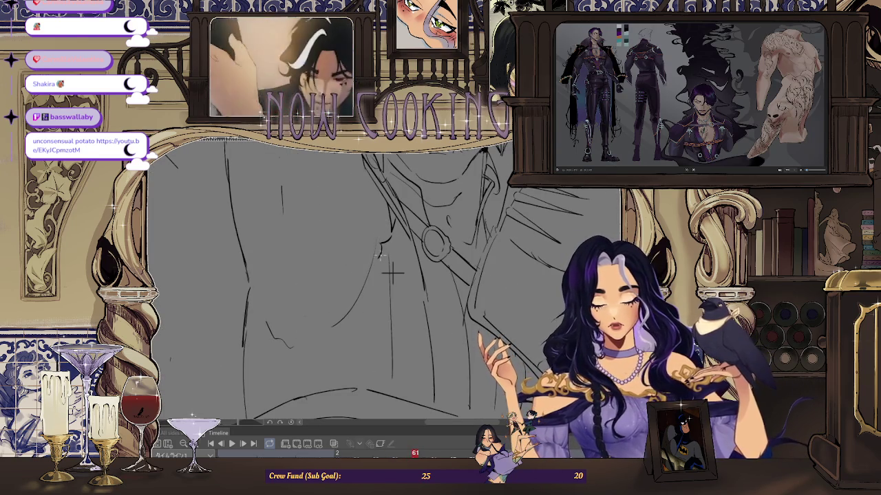
pyautogui.scroll(-5, 392, 272)
pyautogui.press('Left')
pyautogui.press('Left')
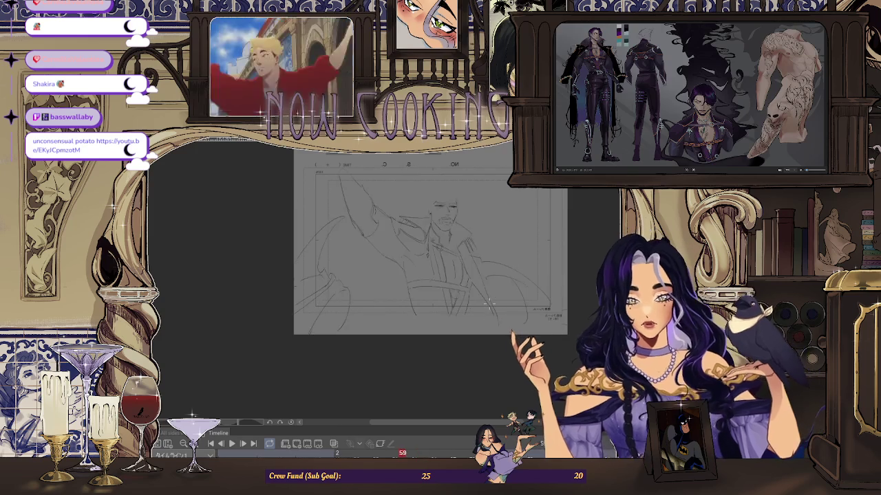
pyautogui.press('Right')
pyautogui.press('Right')
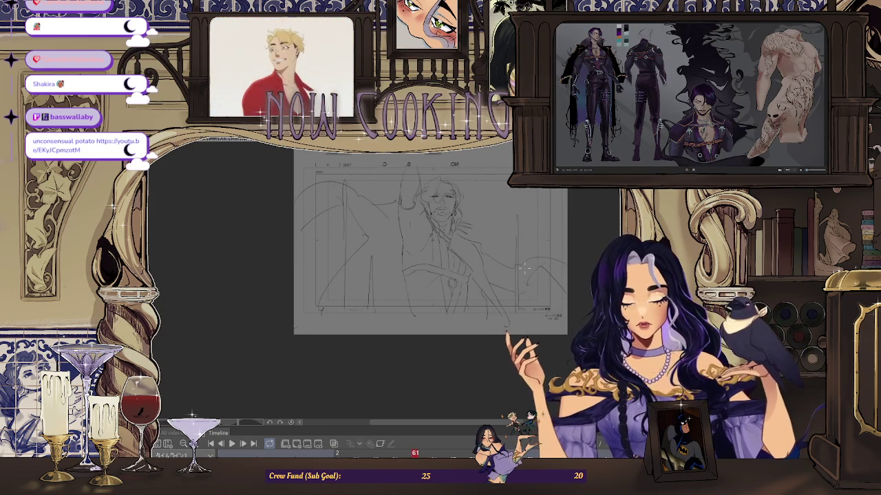
# - Flip repeatedly between frames 59 and 61, ending zoomed in on frame 59
pyautogui.press('Left')
pyautogui.press('Left')
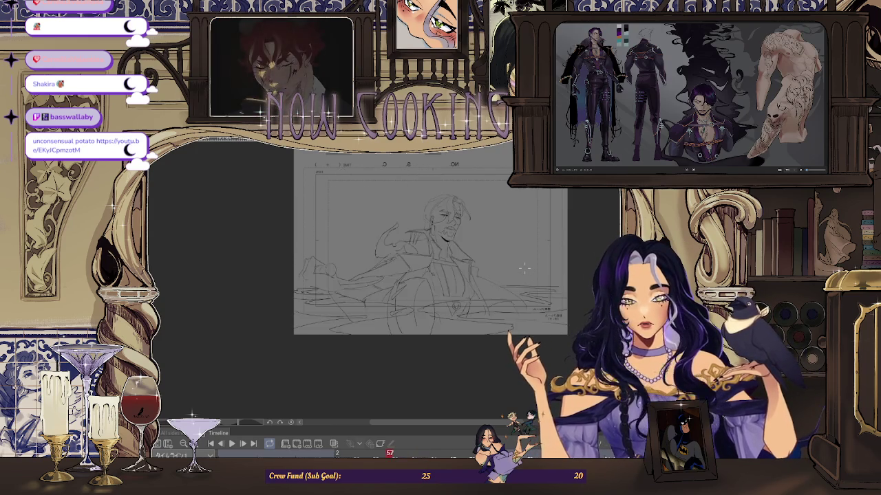
pyautogui.press('Right')
pyautogui.press('Right')
pyautogui.press('Left')
pyautogui.press('Left')
pyautogui.press('Right')
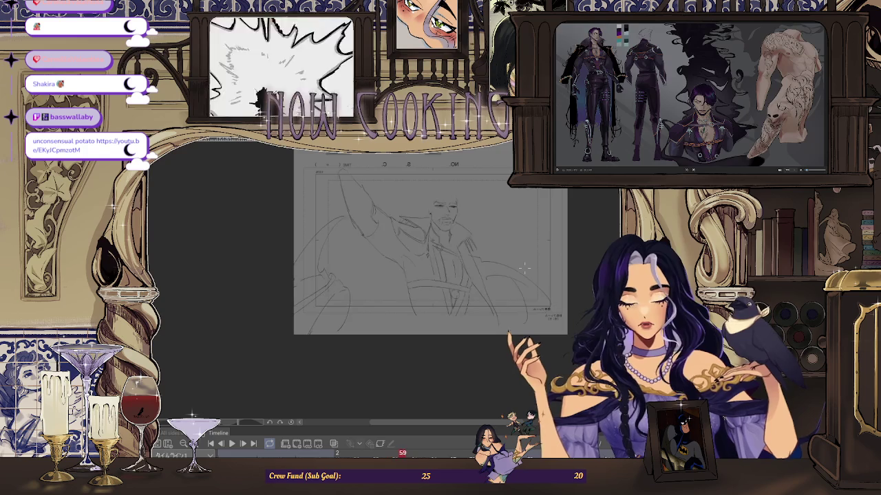
pyautogui.press('Right')
pyautogui.press('Left')
pyautogui.press('Left')
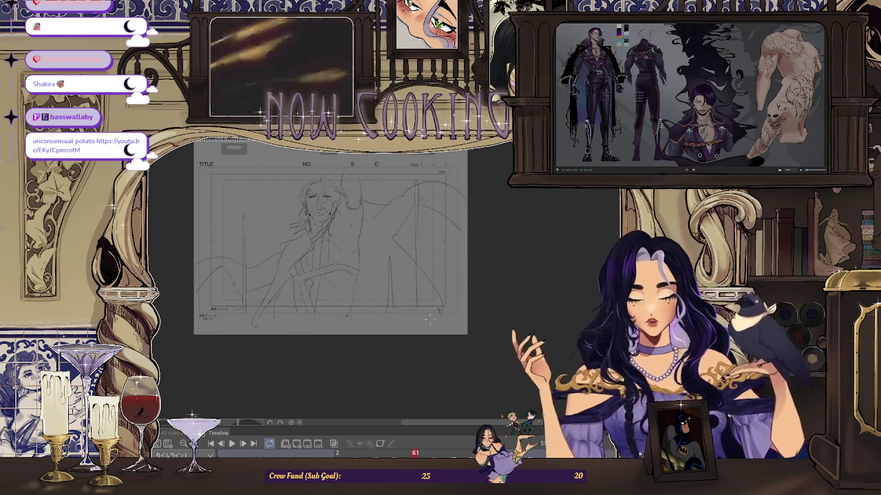
pyautogui.press('Left')
pyautogui.press('Right')
pyautogui.press('Right')
pyautogui.press('Right')
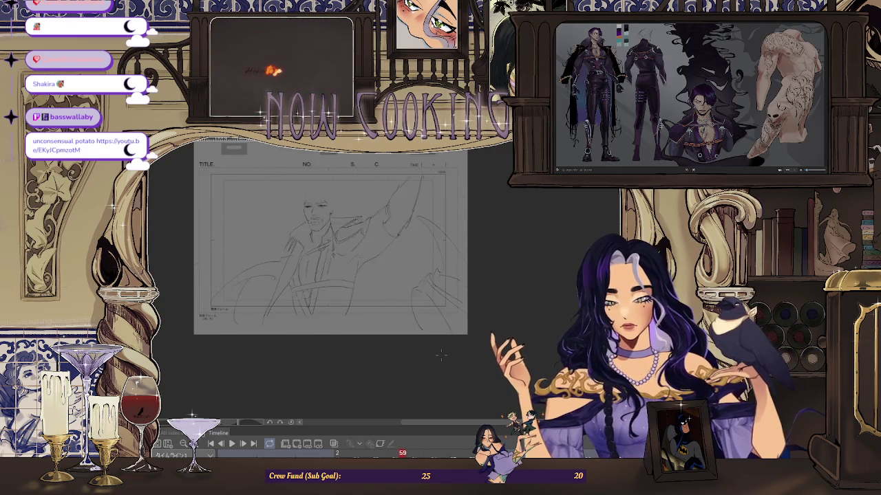
pyautogui.press('Left')
pyautogui.press('Right')
pyautogui.press('Left')
pyautogui.press('Left')
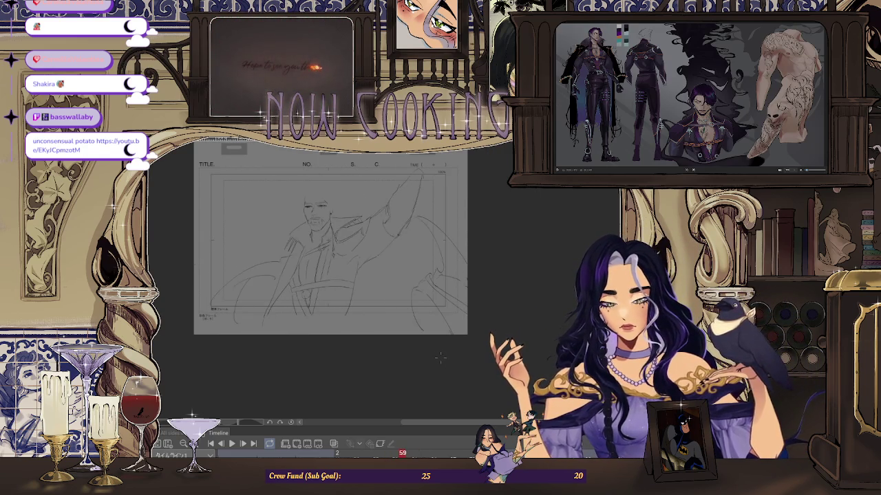
pyautogui.scroll(5, 320, 227)
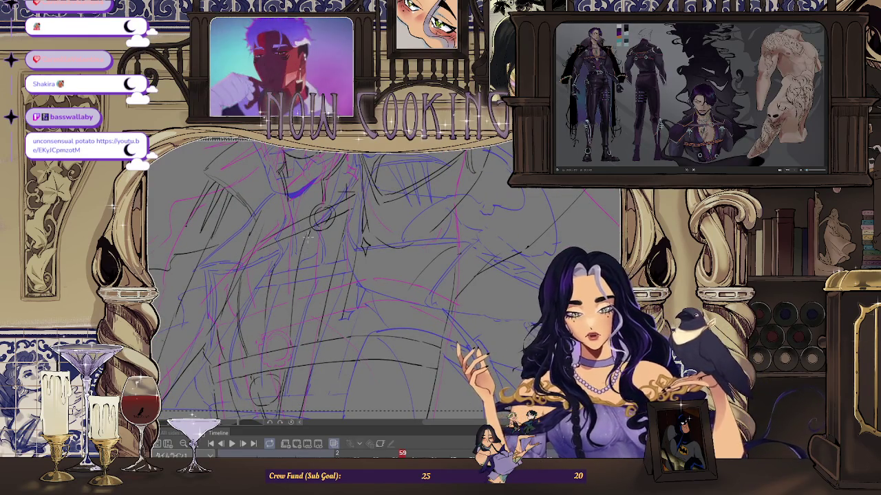
# - Hide the coloured onion-skin ghosts with Ctrl+W
pyautogui.scroll(-1, 352, 246)
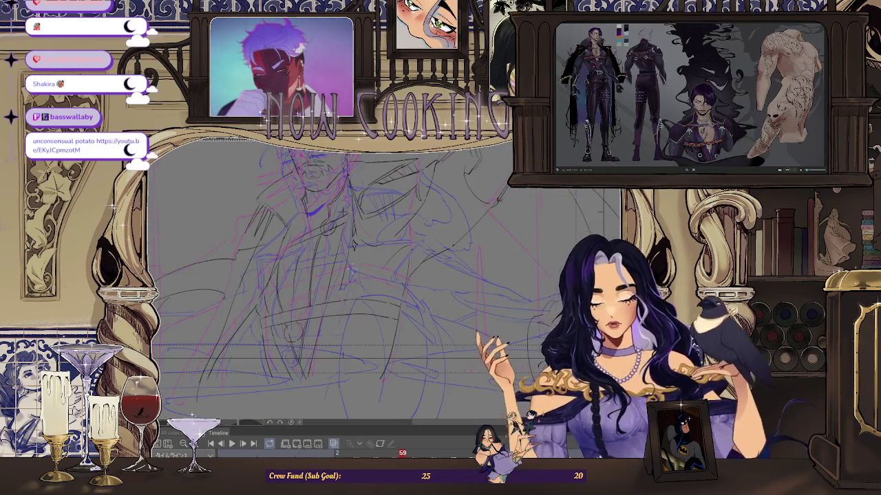
pyautogui.scroll(1, 352, 246)
pyautogui.scroll(1, 352, 228)
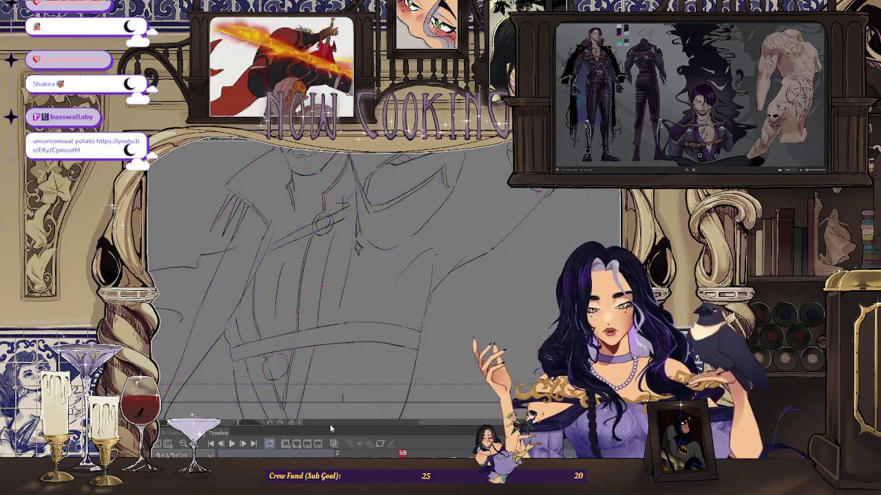
pyautogui.hotkey('ctrl', 'w')
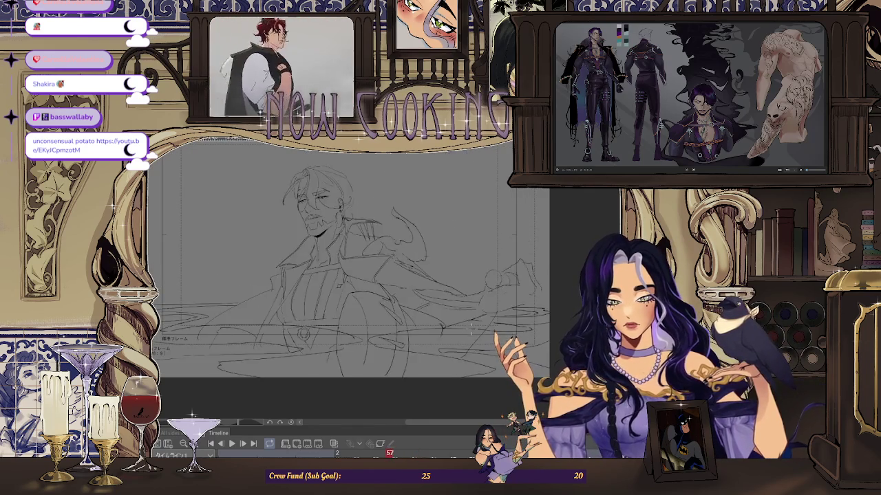
# - Pan and zoom to bring the figure's chest area into view
pyautogui.scroll(3, 464, 276)
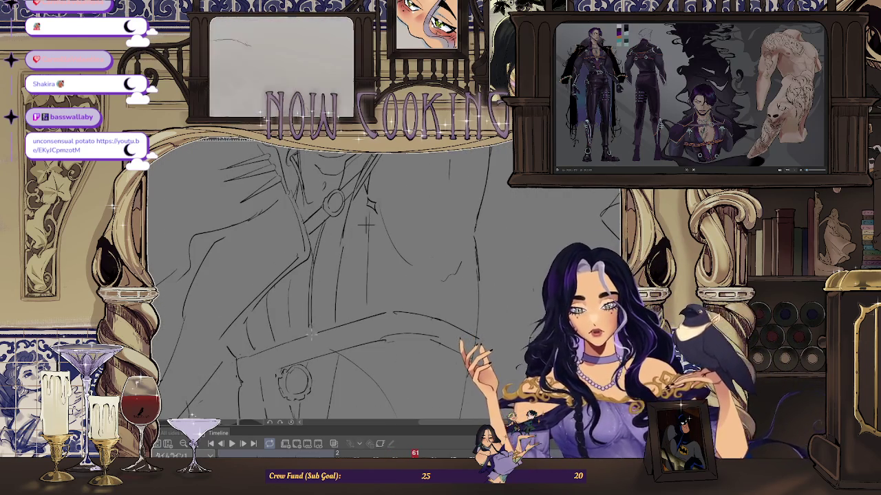
pyautogui.moveTo(366, 223); pyautogui.dragTo(398, 199)
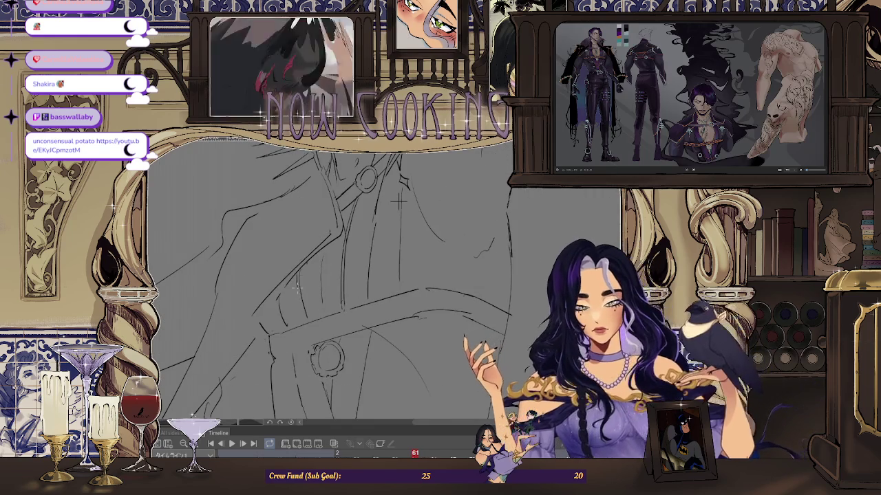
pyautogui.scroll(-3, 310, 311)
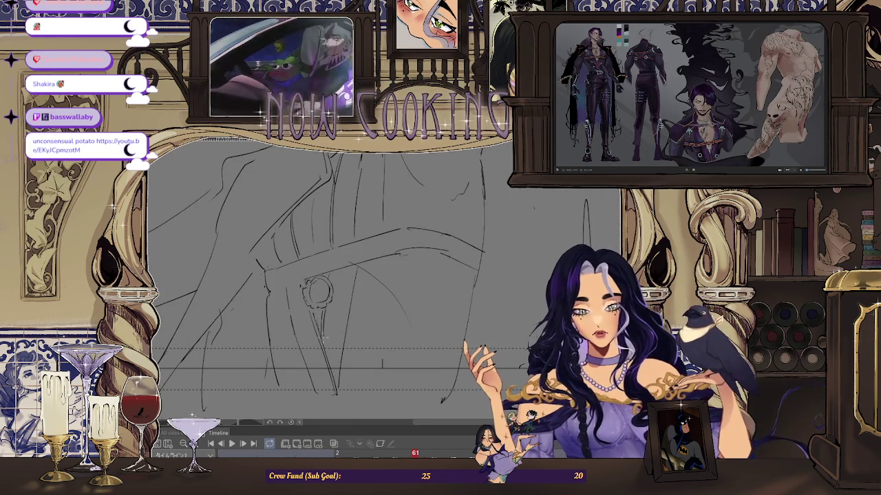
pyautogui.scroll(-2, 326, 254)
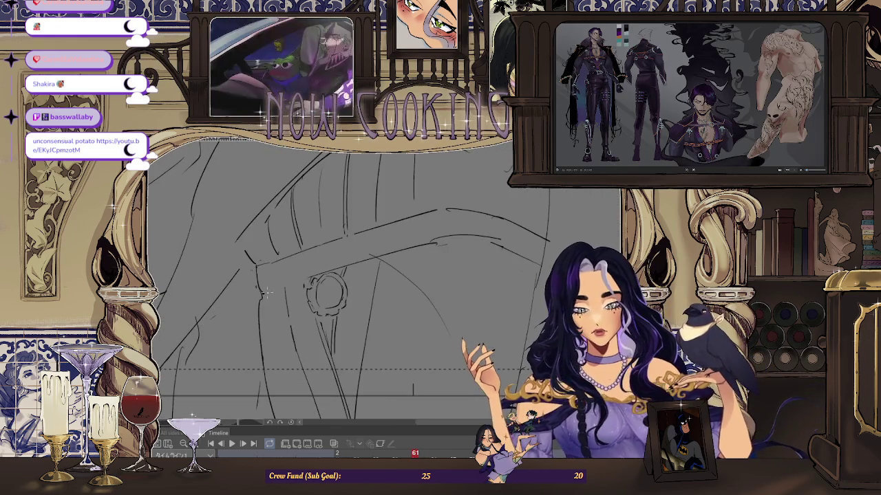
pyautogui.scroll(-2, 413, 302)
pyautogui.scroll(-2, 470, 329)
pyautogui.scroll(2, 469, 329)
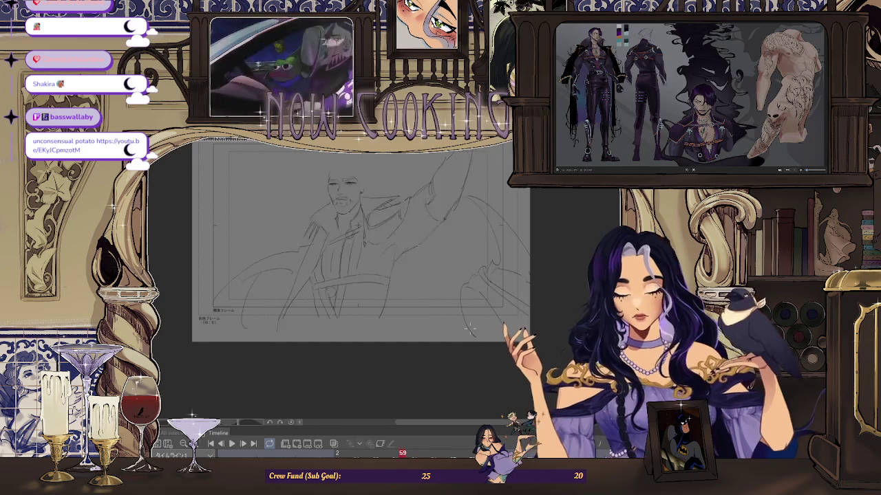
pyautogui.scroll(1, 470, 330)
pyautogui.scroll(-3, 472, 337)
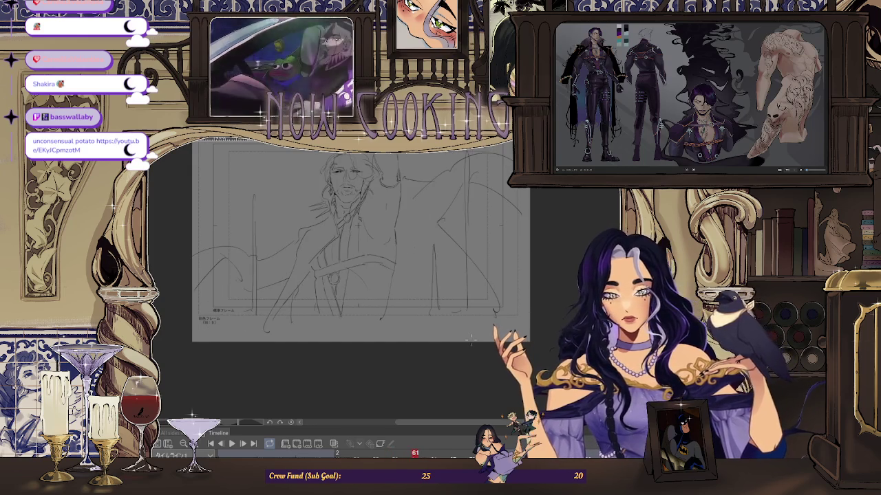
# - Step back to frame 59 and forward to frame 61 to compare them
pyautogui.press('Left')
pyautogui.press('Left')
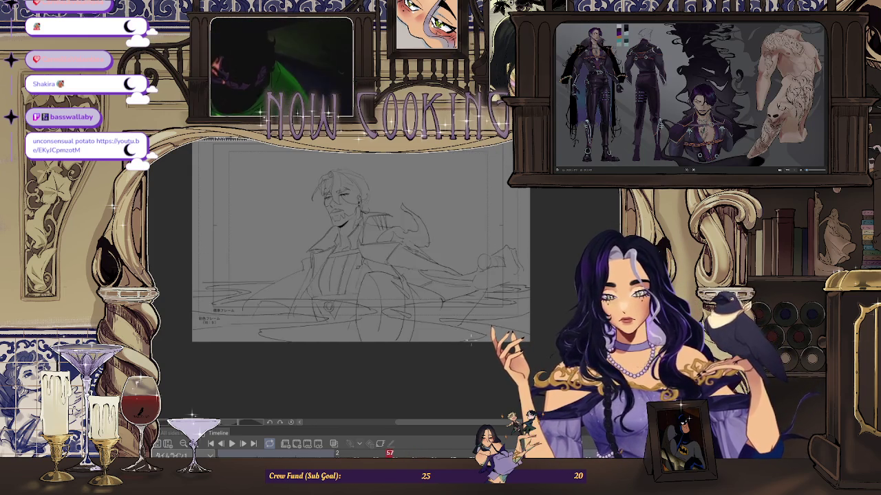
pyautogui.press('Right')
pyautogui.press('Right')
pyautogui.scroll(2, 358, 213)
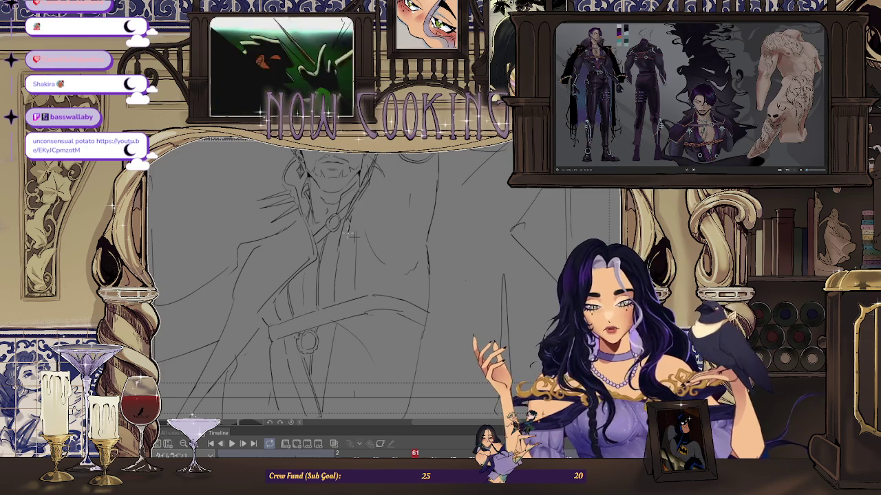
pyautogui.scroll(-2, 353, 229)
pyautogui.scroll(-2, 386, 248)
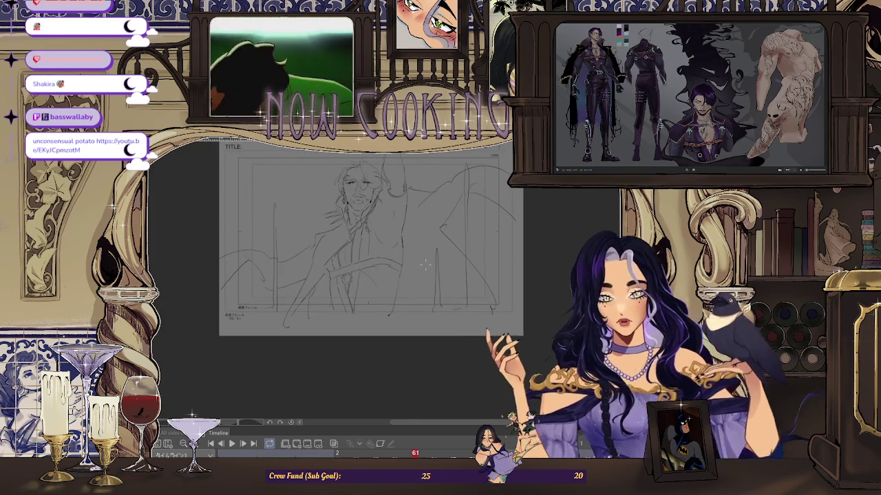
pyautogui.press('Left')
pyautogui.press('Left')
pyautogui.press('Left')
pyautogui.press('Left')
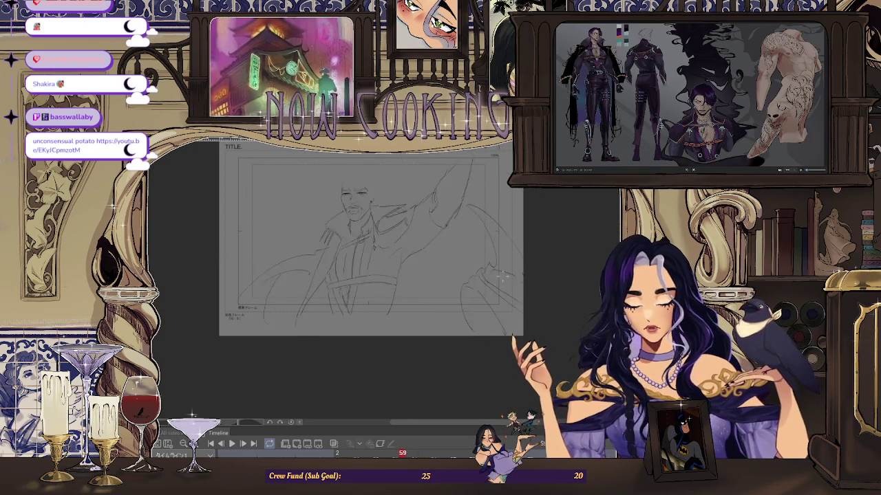
pyautogui.press('Left')
pyautogui.press('Left')
pyautogui.press('Right')
pyautogui.press('Right')
pyautogui.press('Right')
pyautogui.press('Right')
pyautogui.press('Right')
pyautogui.press('Right')
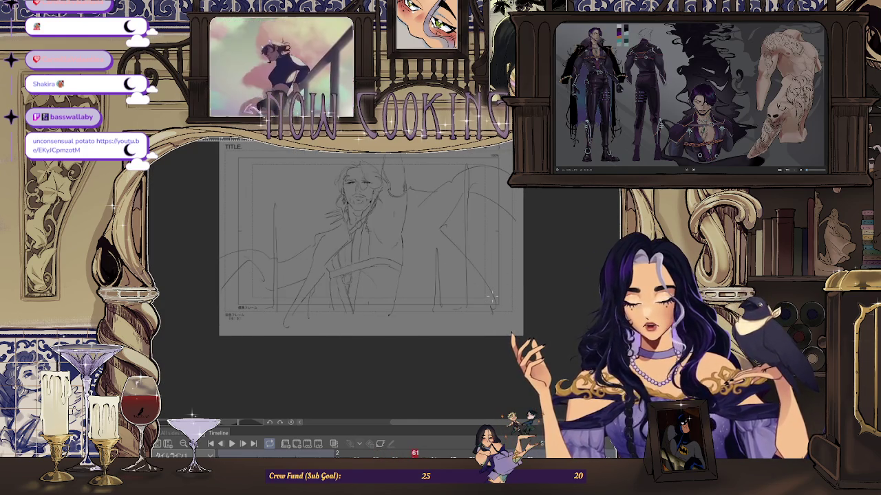
pyautogui.press('Left')
pyautogui.press('Left')
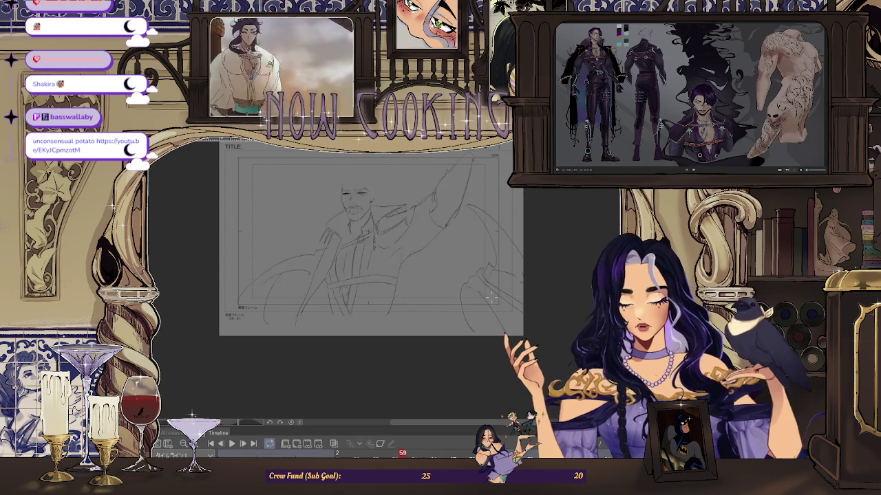
pyautogui.press('Left')
pyautogui.press('Left')
pyautogui.press('Left')
pyautogui.press('Left')
pyautogui.press('Left')
pyautogui.press('Left')
pyautogui.press('Right')
pyautogui.press('Right')
pyautogui.press('Right')
pyautogui.press('Right')
pyautogui.press('Right')
pyautogui.press('Right')
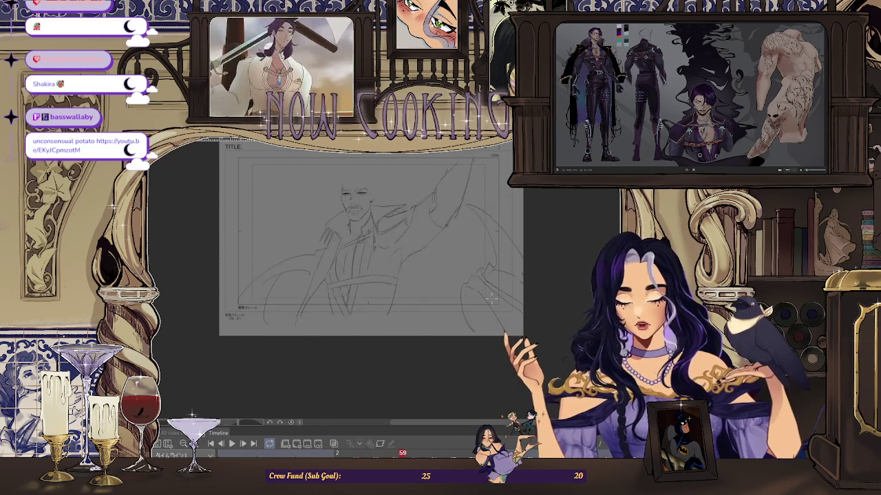
pyautogui.press('Right')
pyautogui.press('Right')
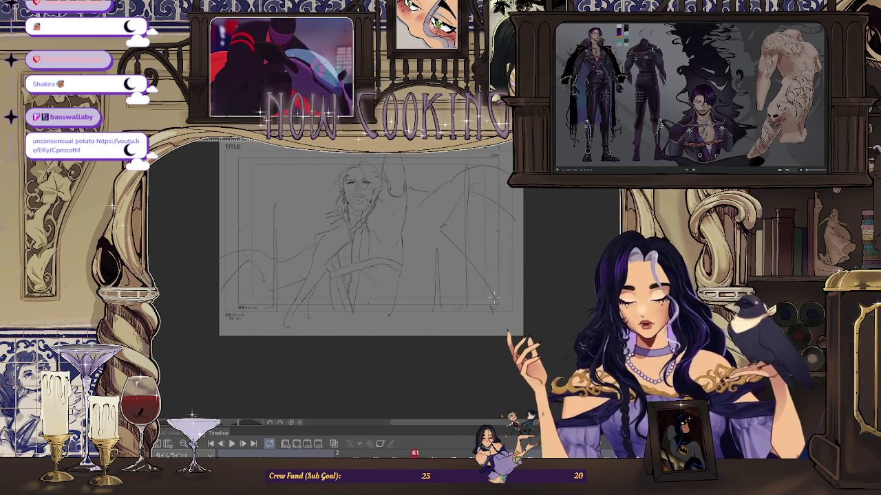
pyautogui.press('Left')
pyautogui.press('Left')
pyautogui.press('Left')
pyautogui.press('Left')
pyautogui.press('Right')
pyautogui.press('Right')
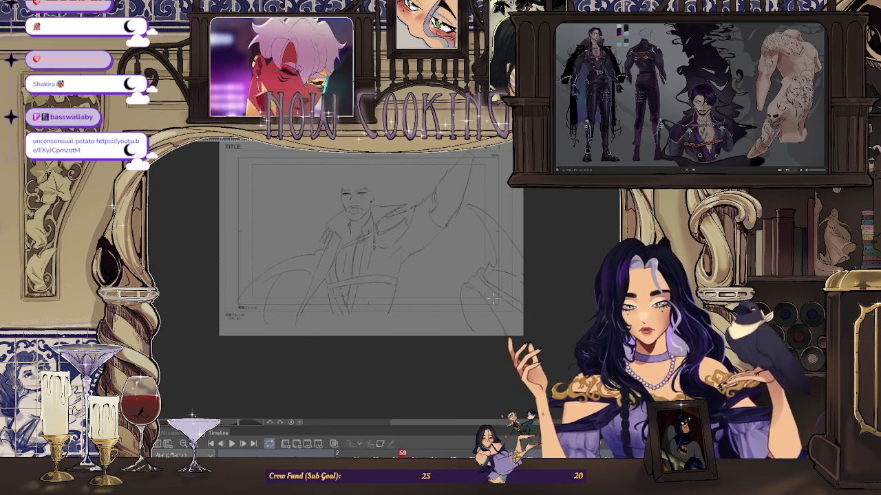
pyautogui.press('Left')
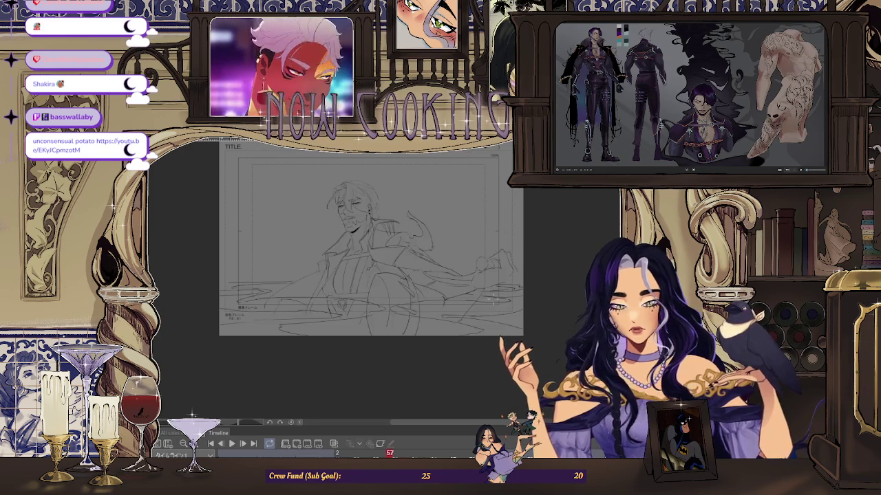
pyautogui.press('Right')
pyautogui.press('Right')
pyautogui.press('Right')
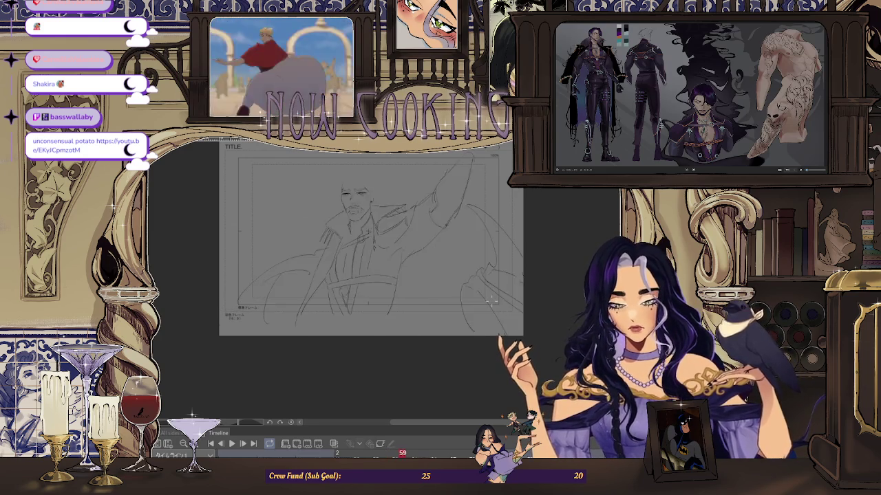
pyautogui.press('Left')
pyautogui.press('Left')
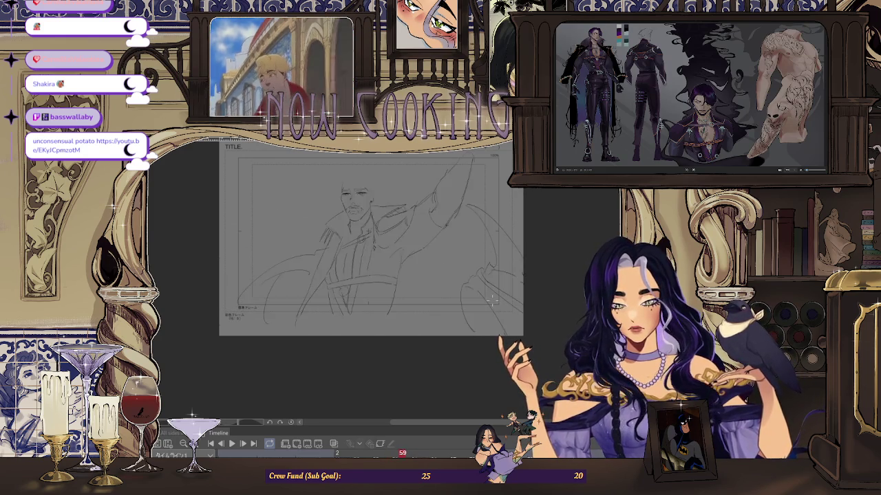
pyautogui.press('Right')
pyautogui.press('Left')
pyautogui.scroll(4, 476, 262)
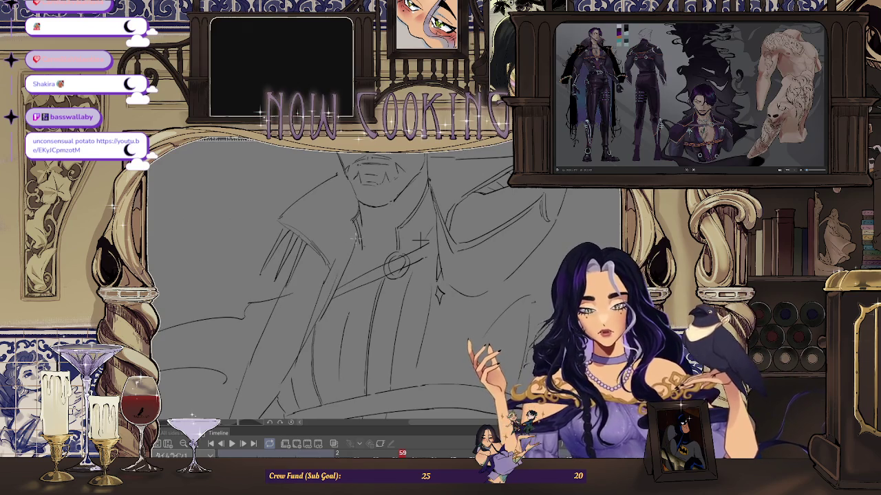
# - Step from frame 57 forward to frame 59
pyautogui.scroll(-4, 421, 240)
pyautogui.press('Left')
pyautogui.press('Left')
pyautogui.press('Right')
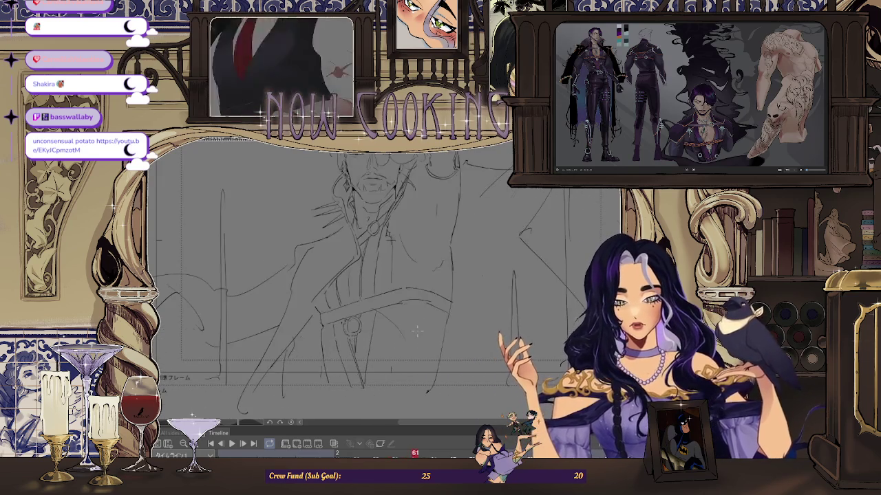
pyautogui.press('Right')
# - Zoom in on the chest strap to work on the round belt buckle
pyautogui.scroll(2, 342, 253)
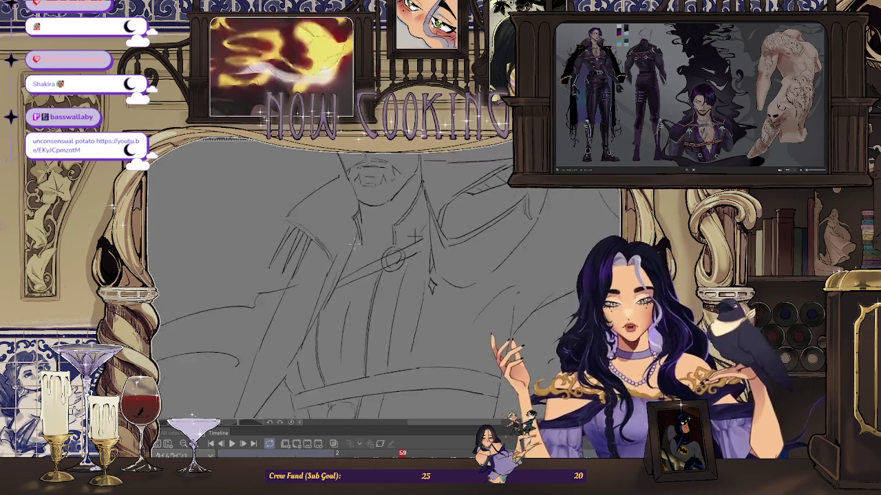
pyautogui.scroll(2, 342, 253)
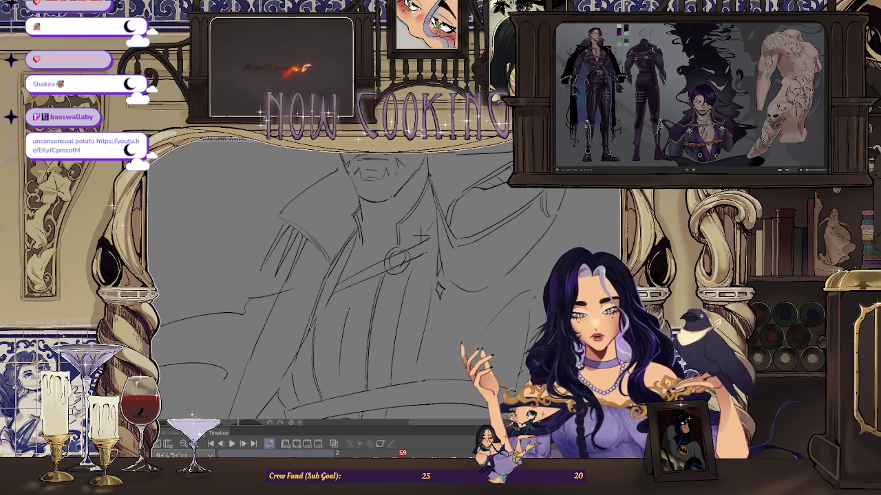
pyautogui.scroll(-3, 420, 236)
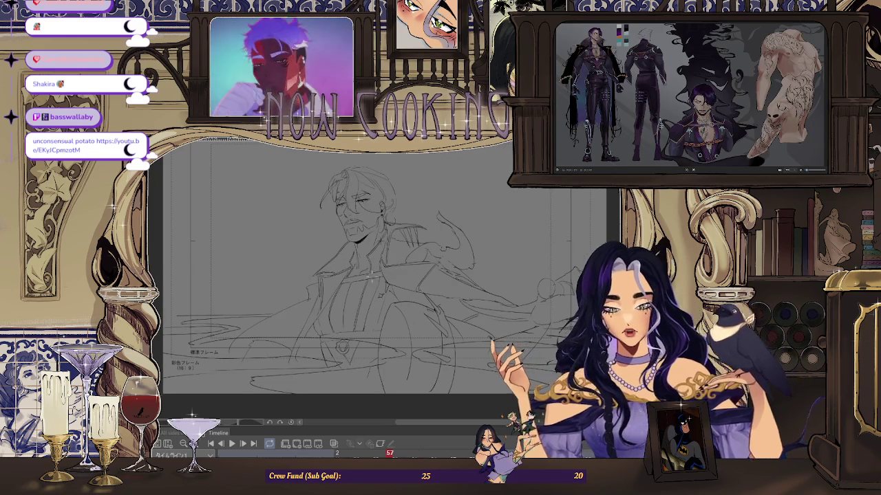
pyautogui.scroll(-2, 366, 279)
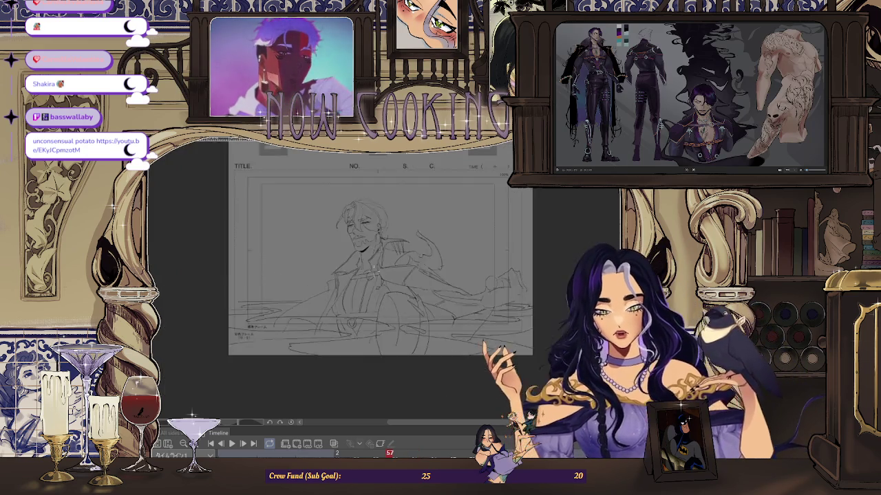
pyautogui.scroll(5, 366, 275)
pyautogui.scroll(2, 366, 265)
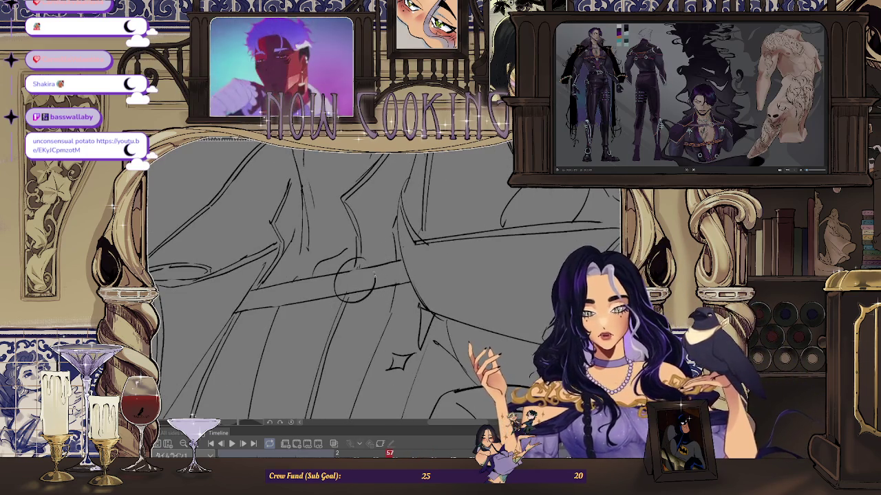
pyautogui.scroll(1, 334, 288)
pyautogui.scroll(1, 335, 284)
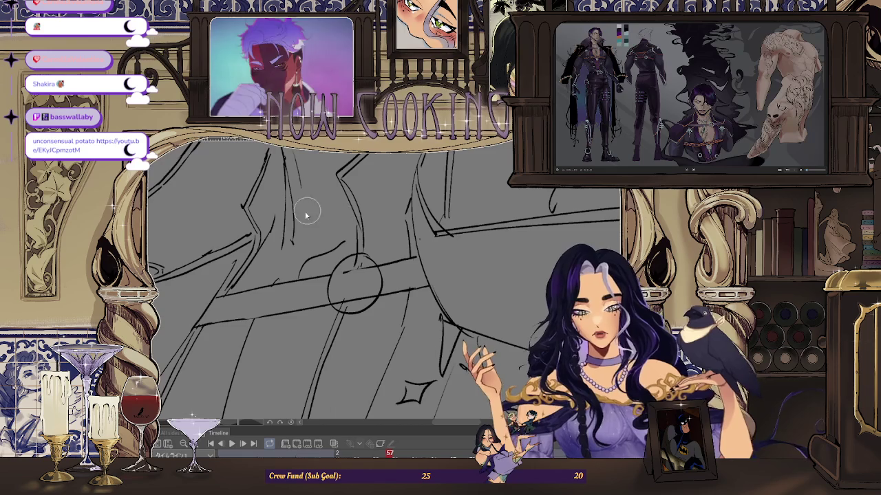
pyautogui.scroll(1, 362, 260)
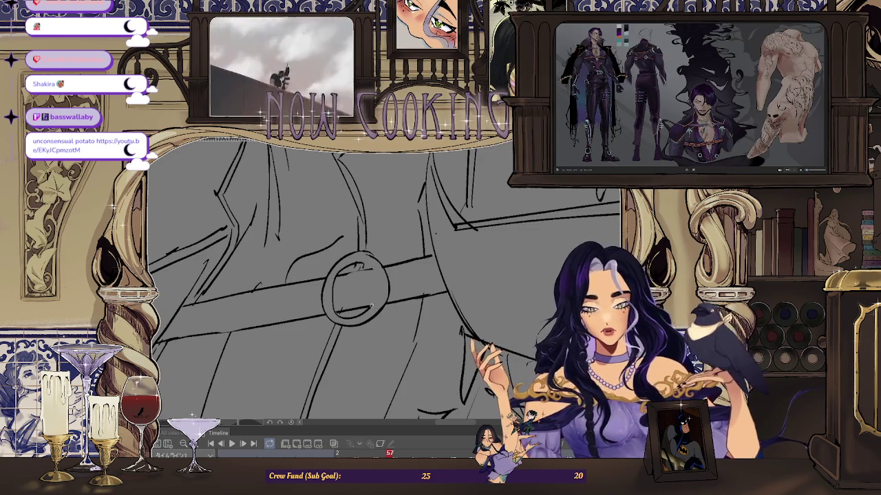
# - Step back to frame 55 and forward again to frame 59
pyautogui.press('Left')
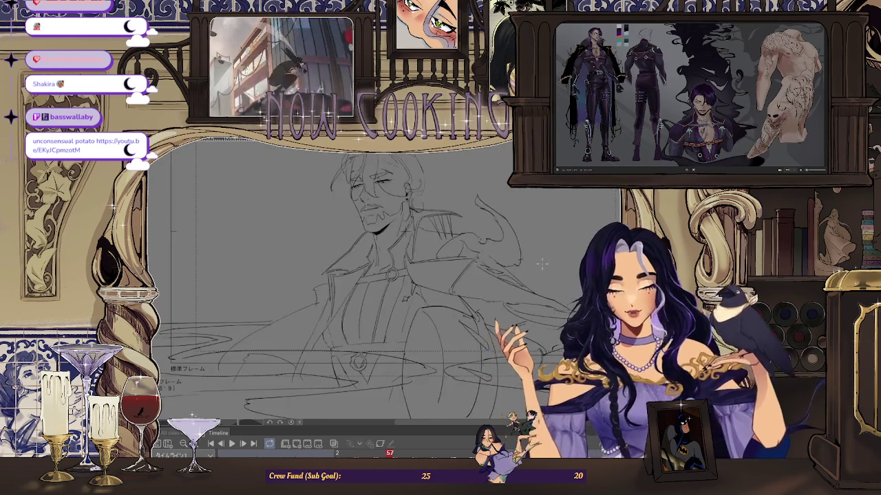
pyautogui.press('Left')
pyautogui.press('Right')
pyautogui.press('Right')
pyautogui.press('Right')
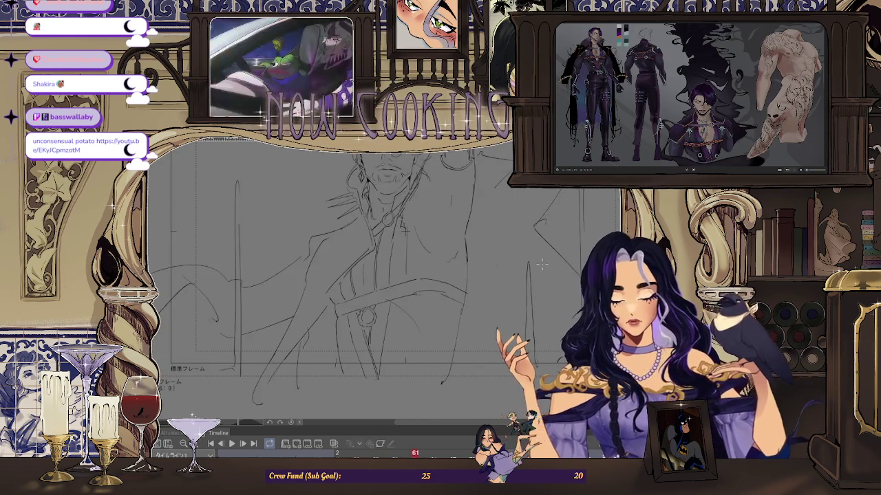
pyautogui.press('Right')
# - Zoom into the buckle and rotate the canvas to an inking angle
pyautogui.scroll(4, 384, 222)
pyautogui.scroll(1, 383, 271)
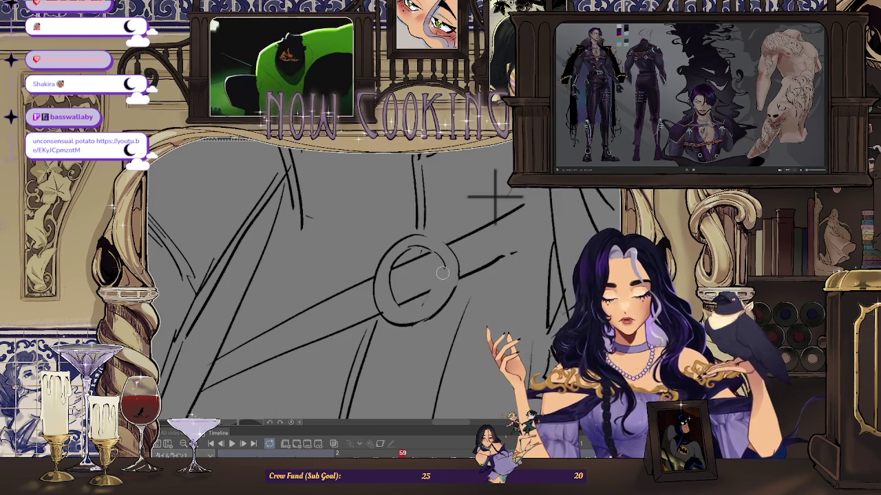
pyautogui.moveTo(494, 196); pyautogui.dragTo(501, 184)
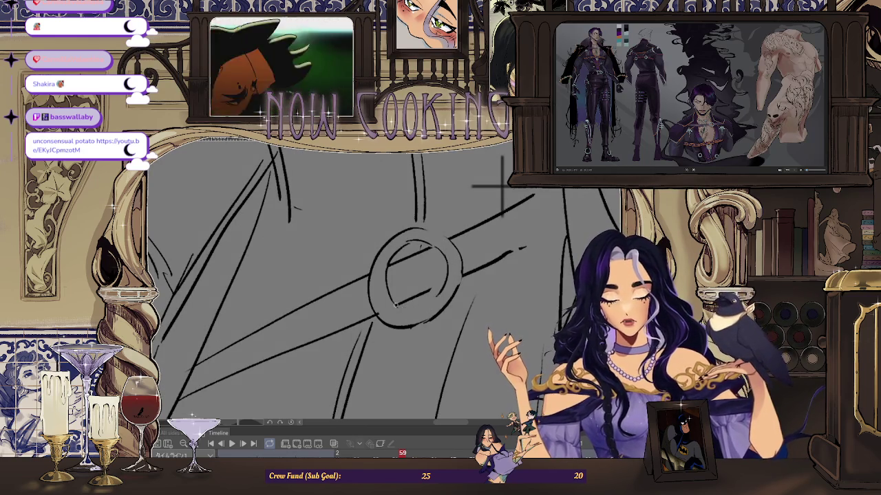
pyautogui.scroll(-2, 501, 184)
# - Zoom out and play through the frames to check the motion
pyautogui.scroll(-2, 478, 197)
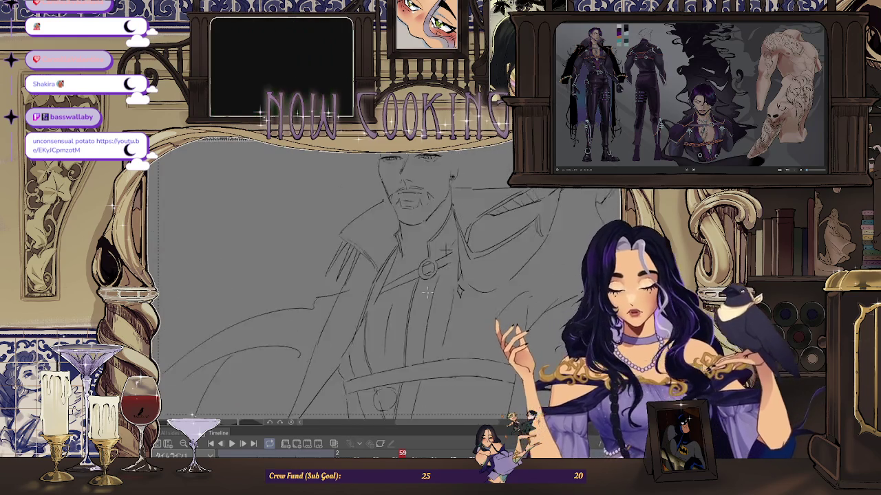
pyautogui.scroll(-2, 454, 227)
pyautogui.scroll(-1, 434, 267)
pyautogui.scroll(2, 434, 267)
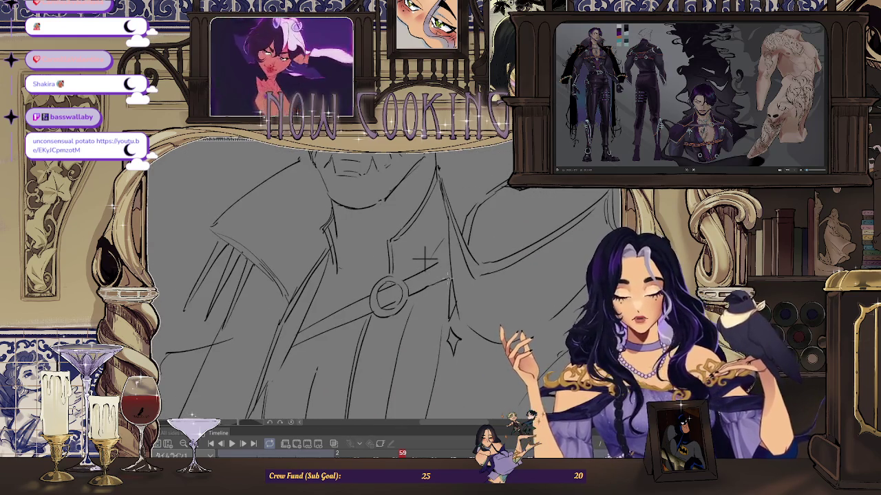
pyautogui.scroll(-2, 425, 259)
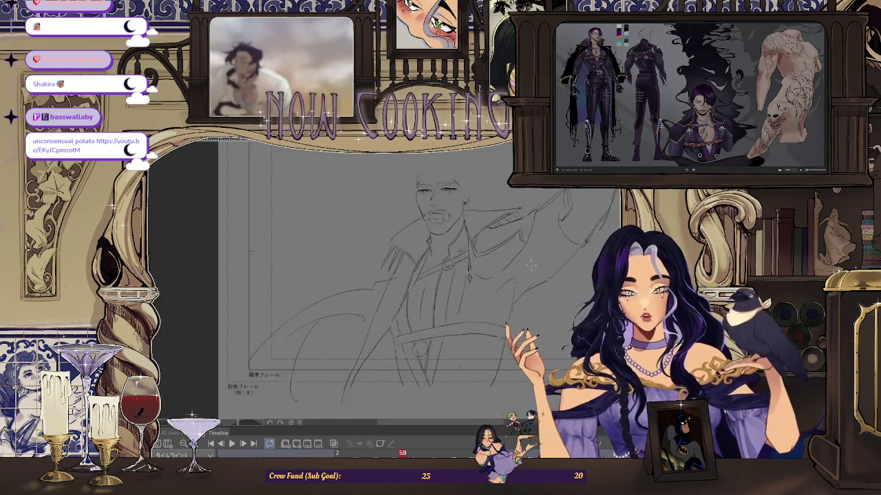
pyautogui.scroll(-2, 424, 259)
pyautogui.press('space')
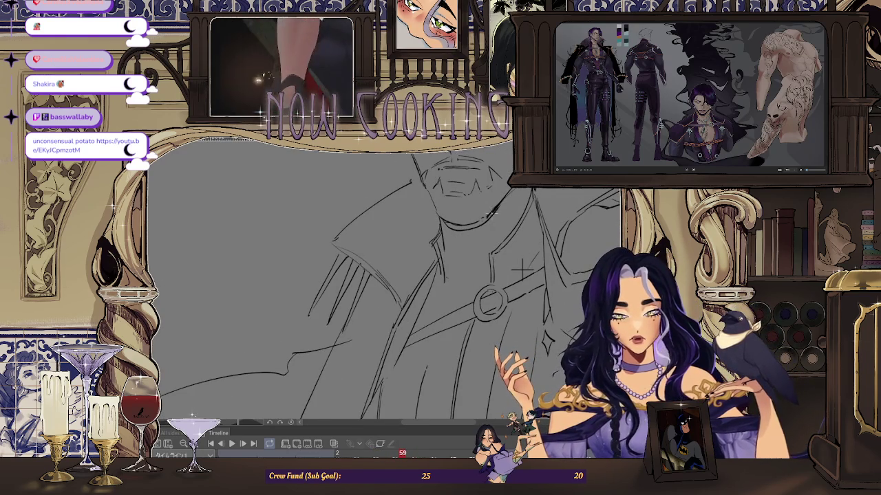
# - Zoom to the chin and stroke a darker, longer neck line beneath it
pyautogui.scroll(2, 431, 220)
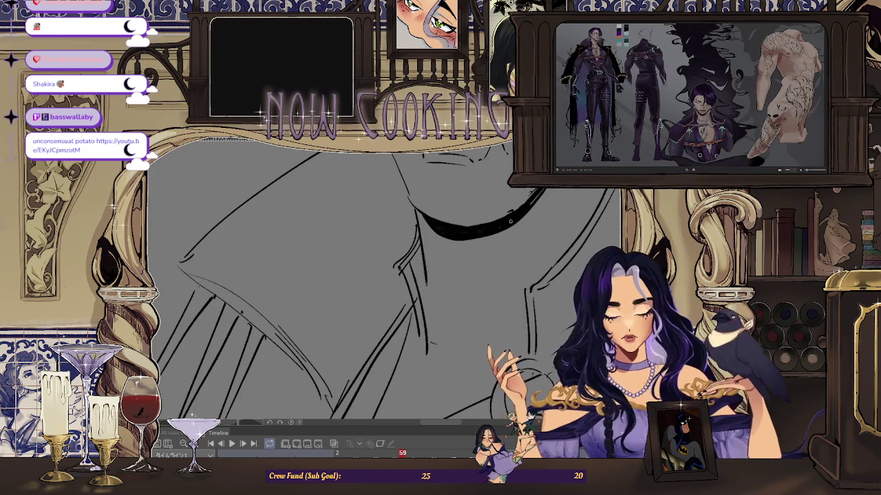
pyautogui.scroll(-2, 501, 233)
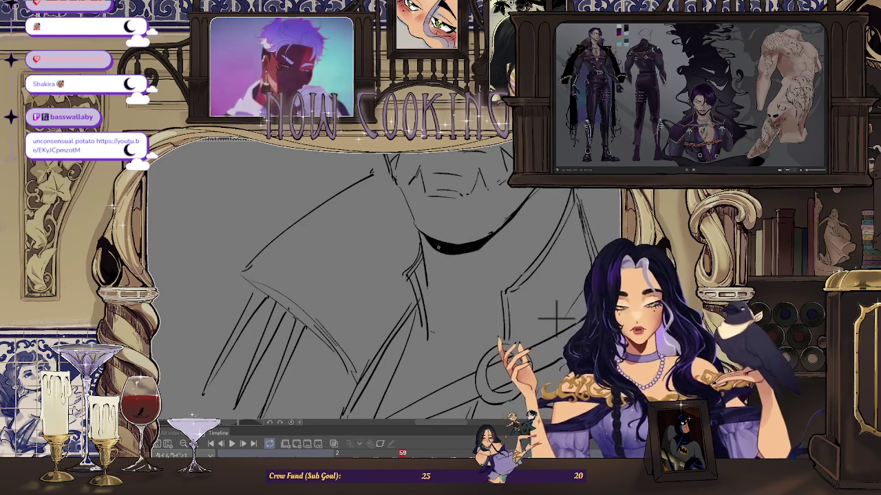
pyautogui.moveTo(451, 253)
pyautogui.mouseDown()
pyautogui.moveTo(480, 249)
pyautogui.moveTo(446, 253)
pyautogui.mouseUp()
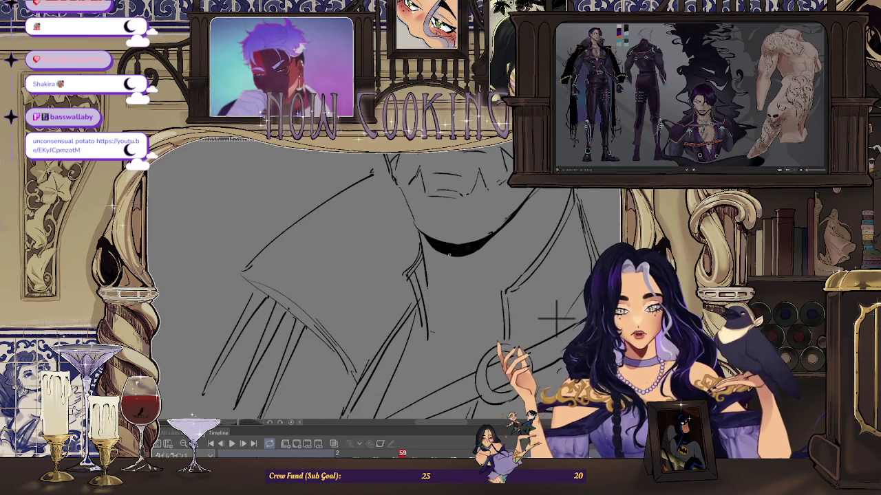
# - Pan the head left of centre and compare it across frames 57 and 61
pyautogui.scroll(-3, 555, 317)
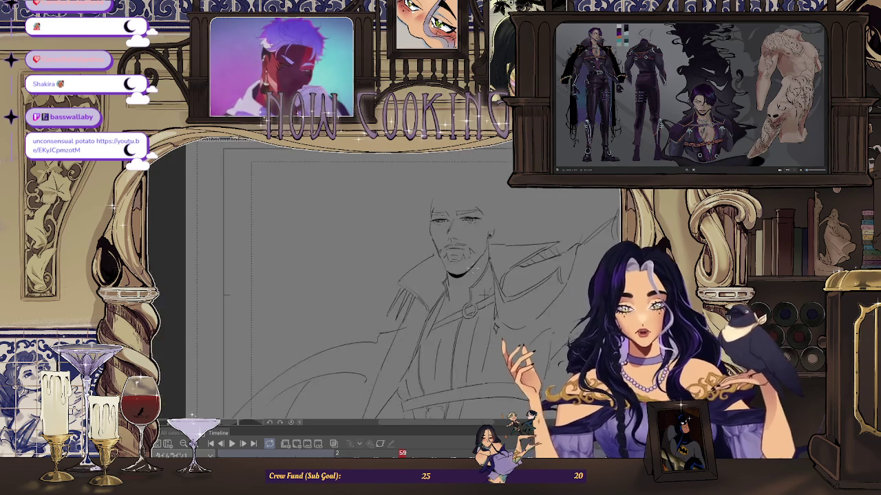
pyautogui.scroll(-2, 556, 317)
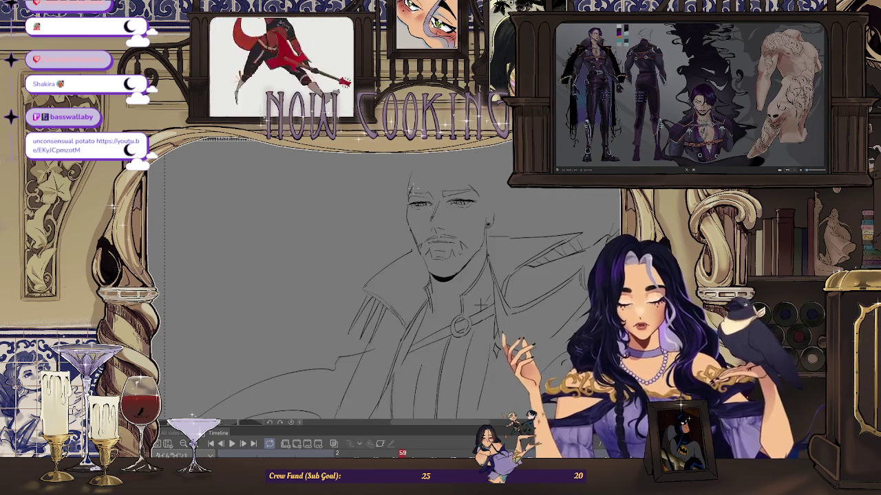
pyautogui.scroll(2, 406, 204)
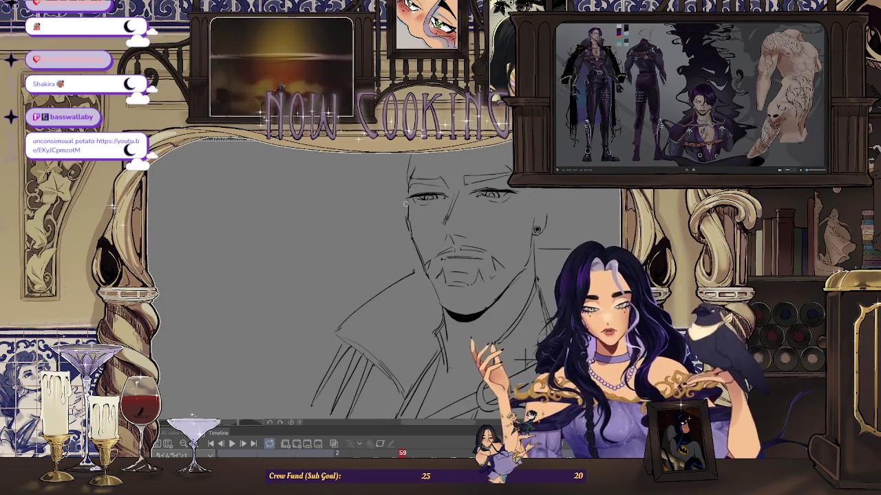
pyautogui.scroll(-2, 465, 196)
pyautogui.scroll(-1, 465, 196)
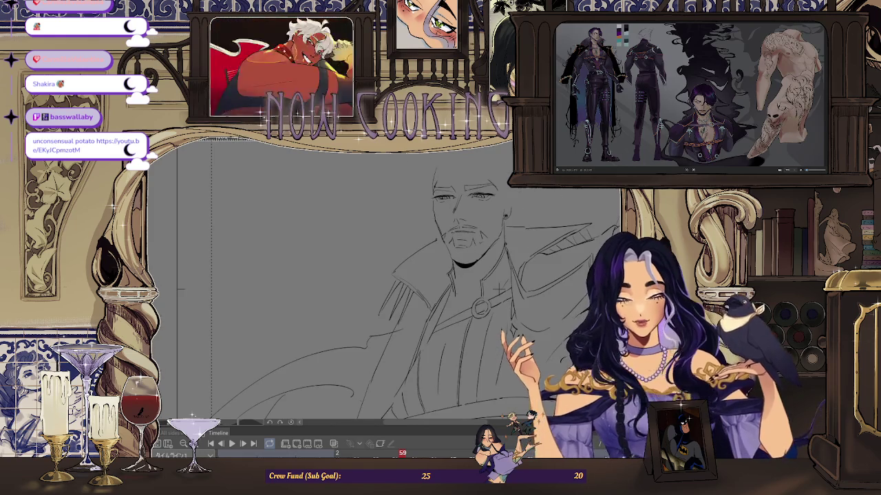
pyautogui.moveTo(497, 287); pyautogui.dragTo(282, 292)
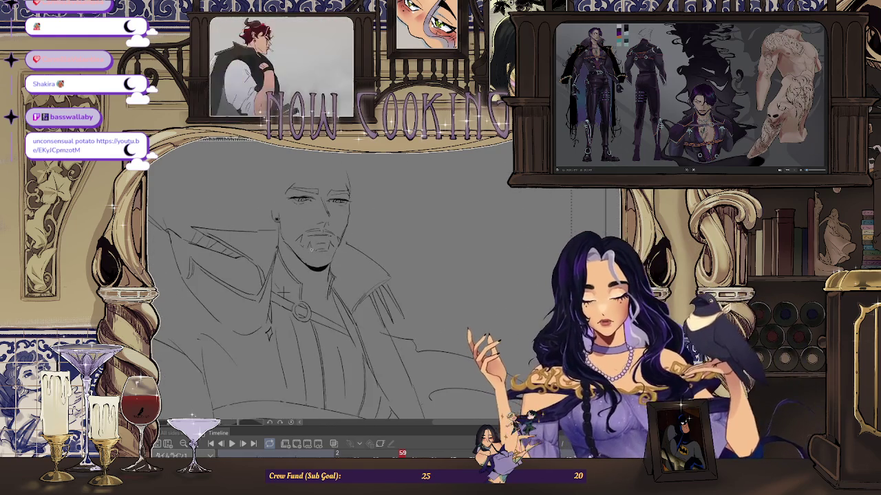
pyautogui.press('Left')
pyautogui.press('Left')
pyautogui.press('Right')
pyautogui.press('Right')
pyautogui.press('Right')
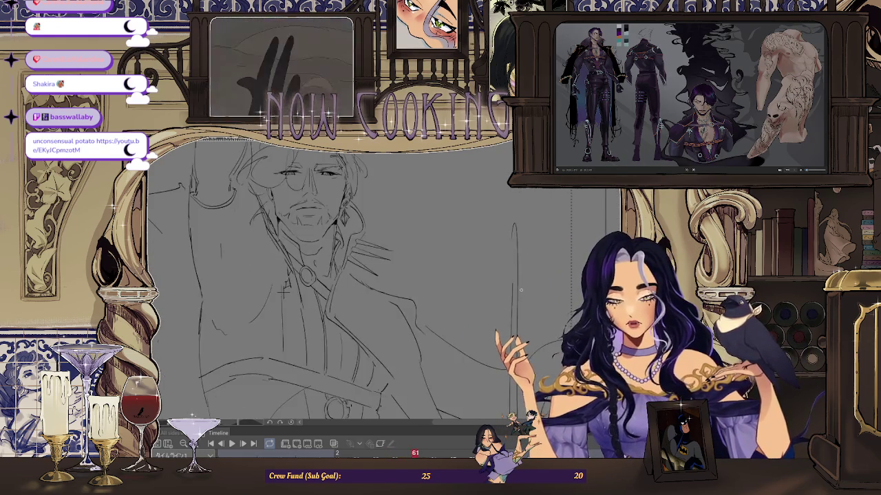
# - Zoom out and pan to show the whole head, then the full frame sheet
pyautogui.scroll(2, 332, 263)
pyautogui.scroll(2, 333, 262)
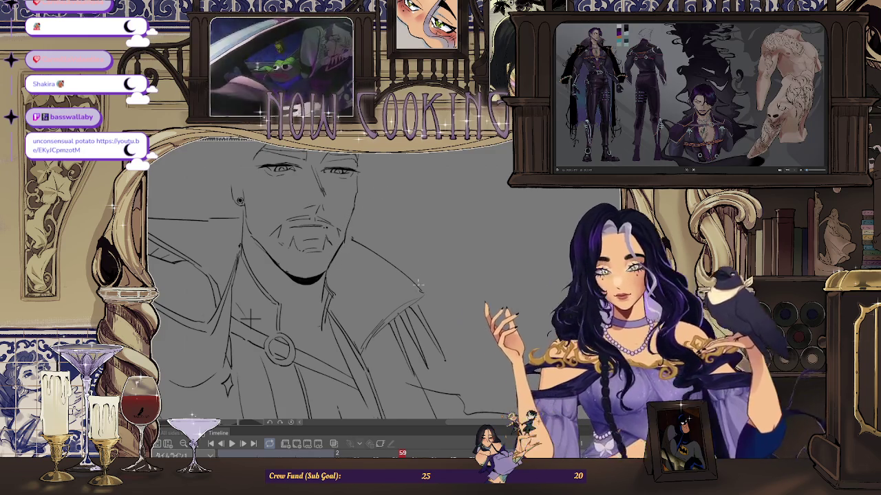
pyautogui.moveTo(427, 264)
pyautogui.mouseDown()
pyautogui.moveTo(448, 371)
pyautogui.moveTo(310, 342)
pyautogui.mouseUp()
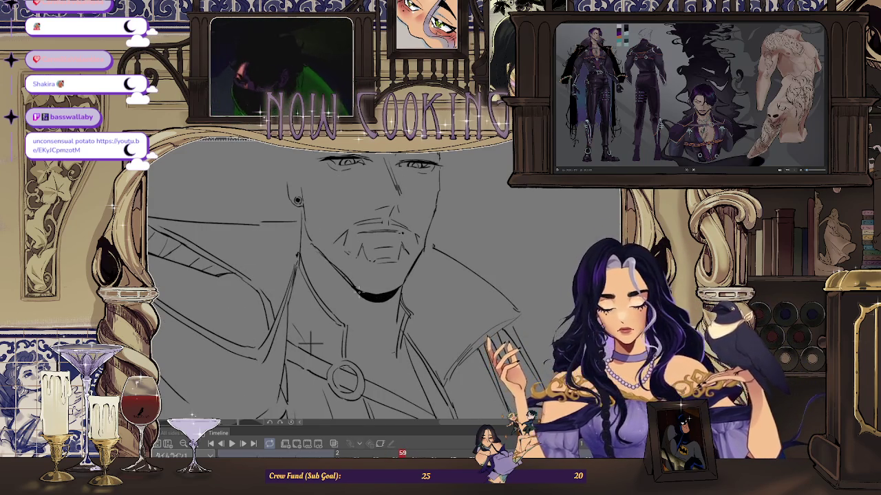
pyautogui.moveTo(311, 342)
pyautogui.mouseDown()
pyautogui.moveTo(559, 247)
pyautogui.moveTo(426, 344)
pyautogui.mouseUp()
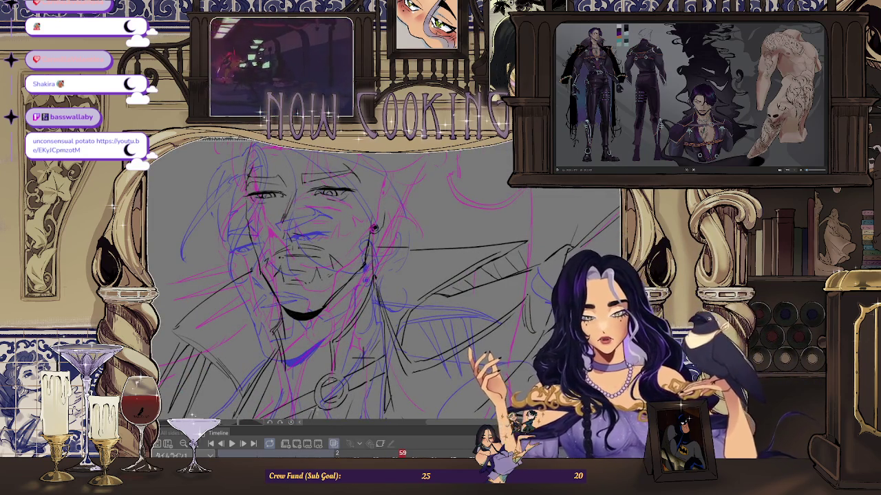
# - Hide the coloured rough sketch layer with Ctrl+0 and zoom out to the whole sheet
pyautogui.hotkey('ctrl', '0')
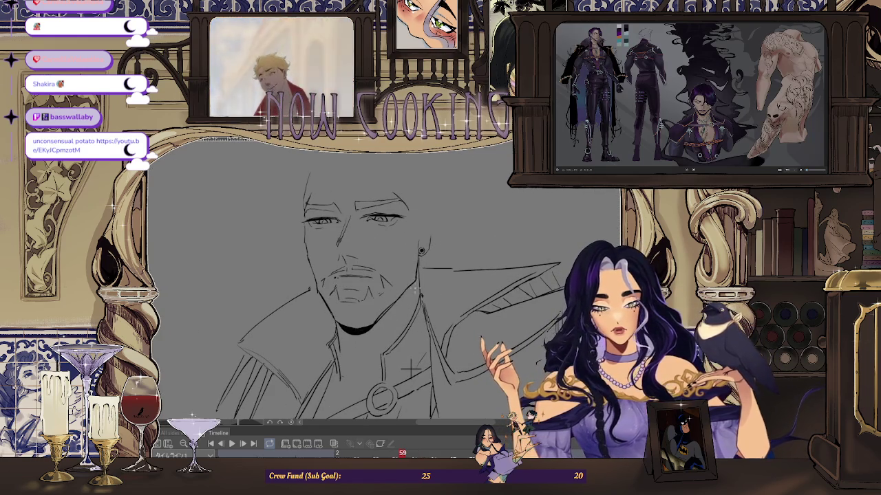
pyautogui.scroll(-3, 440, 275)
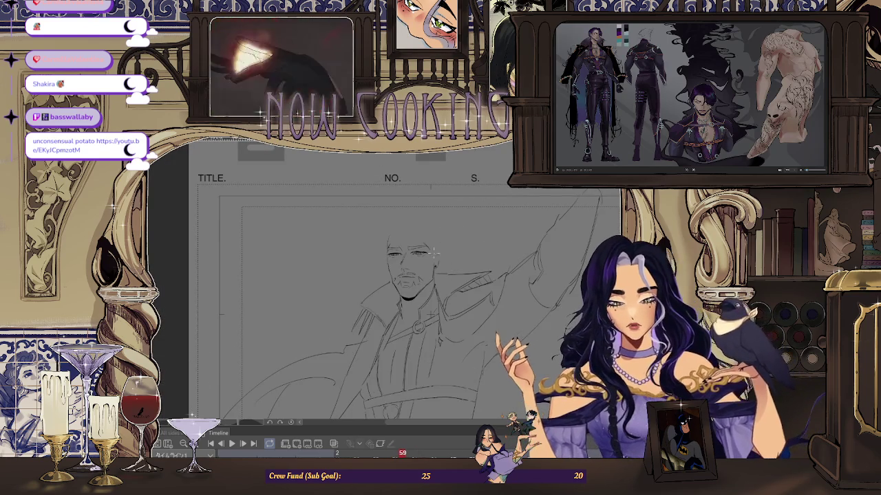
# - Zoom in and out to inspect the running man's pencil linework
pyautogui.scroll(3, 428, 360)
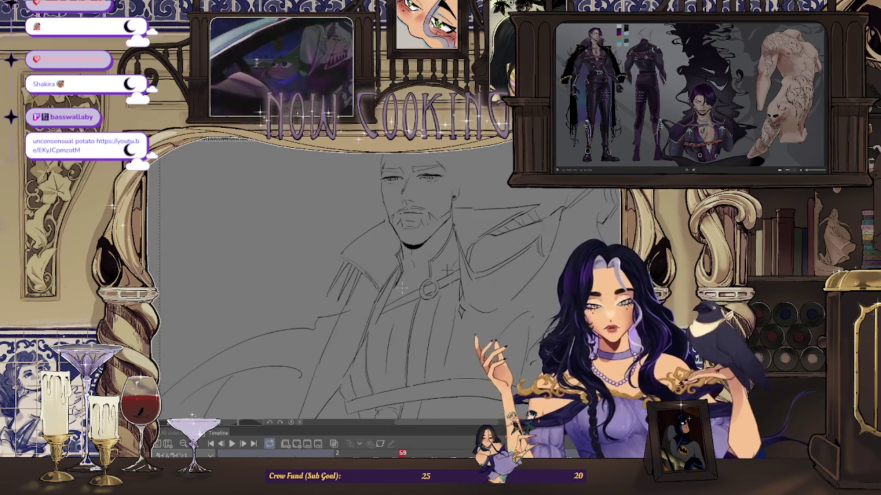
pyautogui.scroll(-2, 426, 270)
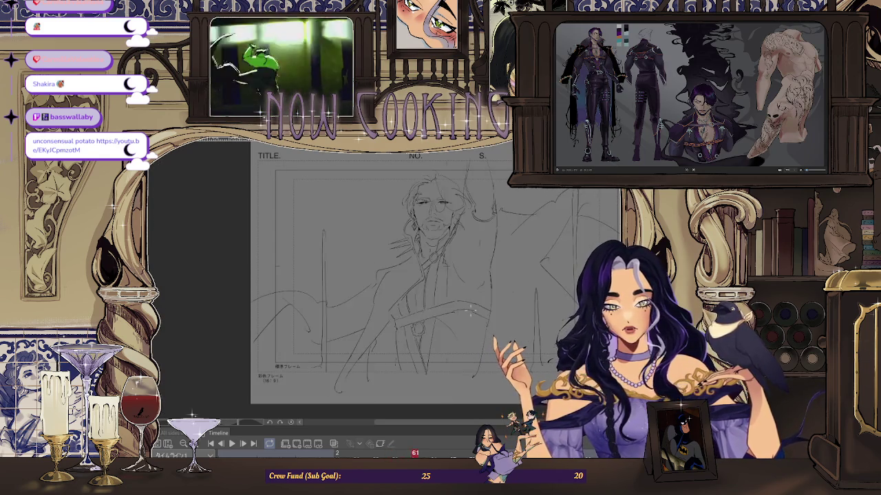
pyautogui.scroll(3, 441, 254)
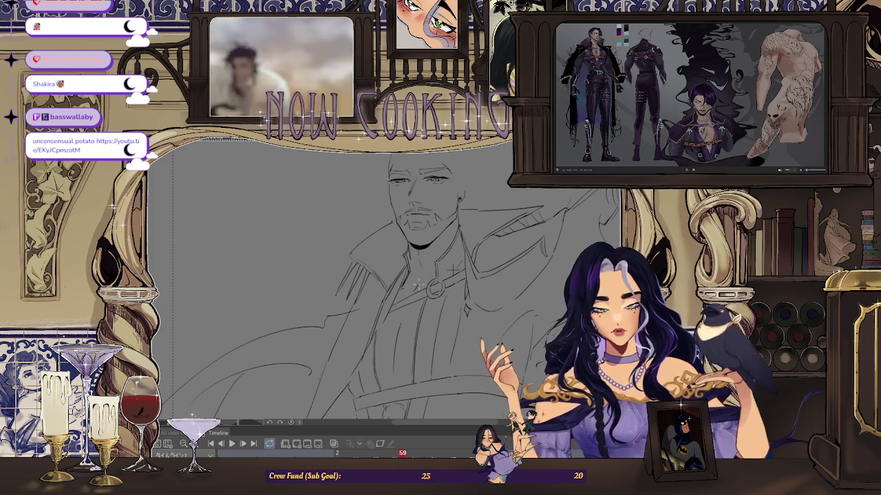
pyautogui.scroll(-1, 438, 267)
pyautogui.scroll(-1, 444, 272)
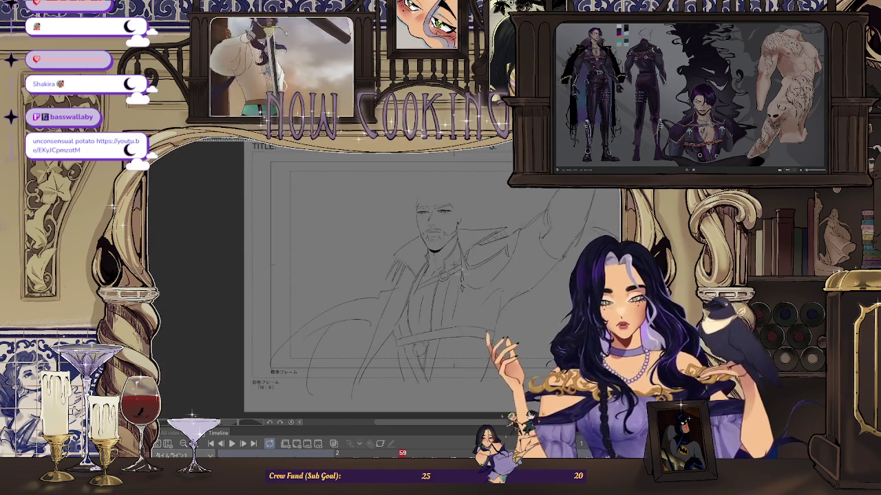
pyautogui.scroll(-1, 451, 279)
pyautogui.scroll(-1, 455, 283)
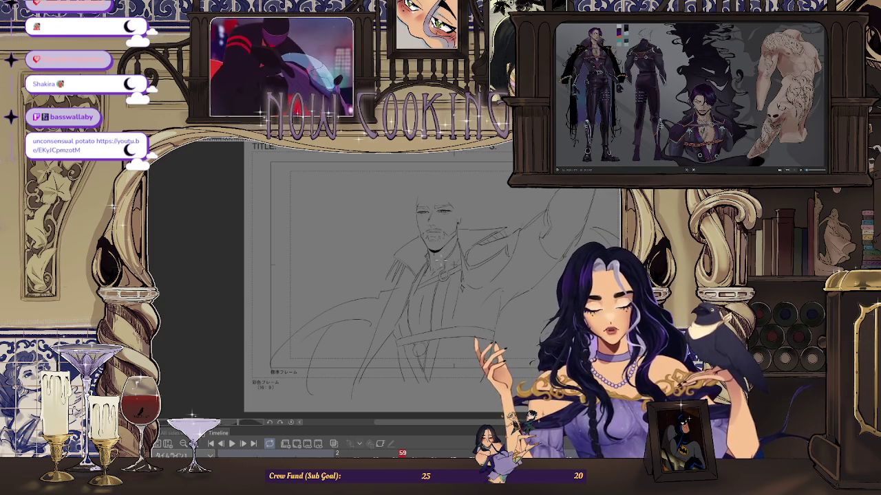
pyautogui.scroll(2, 436, 260)
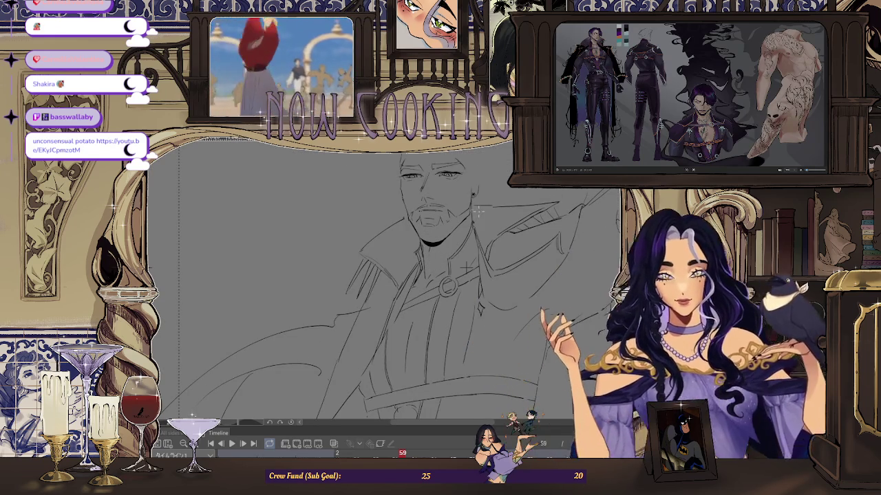
# - Flip between frames 57, 59 and 61, then fit the whole frame in the window
pyautogui.press('Left')
pyautogui.press('Right')
pyautogui.press('Right')
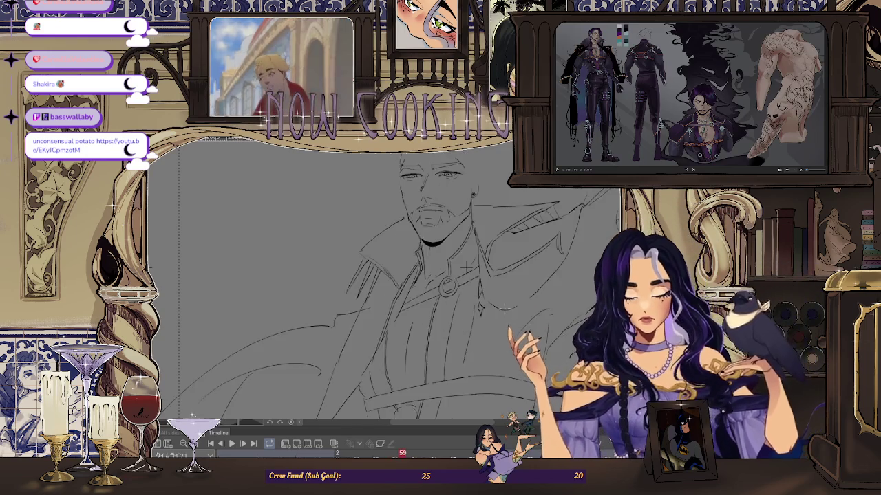
pyautogui.press('Right')
pyautogui.press('Right')
pyautogui.press('Left')
pyautogui.press('Left')
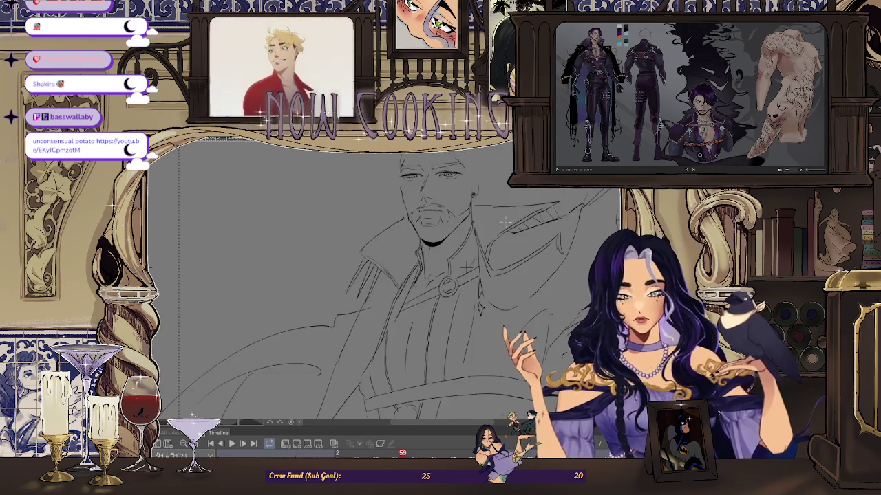
pyautogui.press('Right')
pyautogui.press('Right')
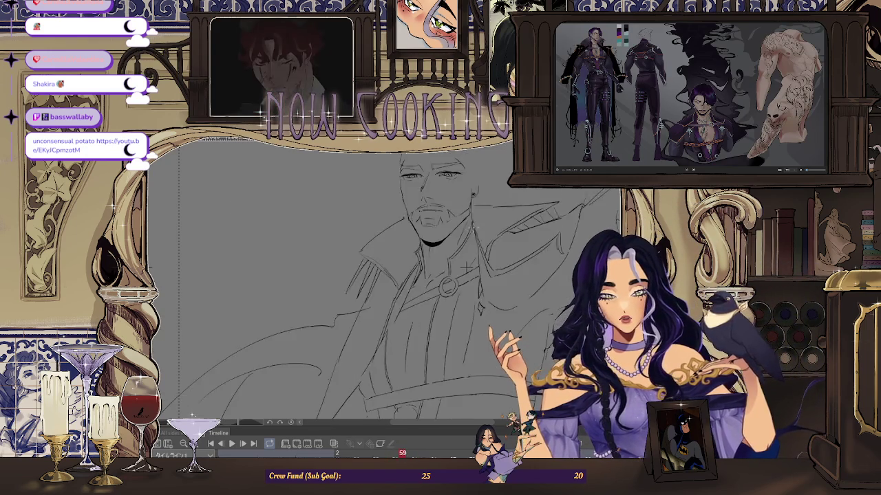
pyautogui.press('Right')
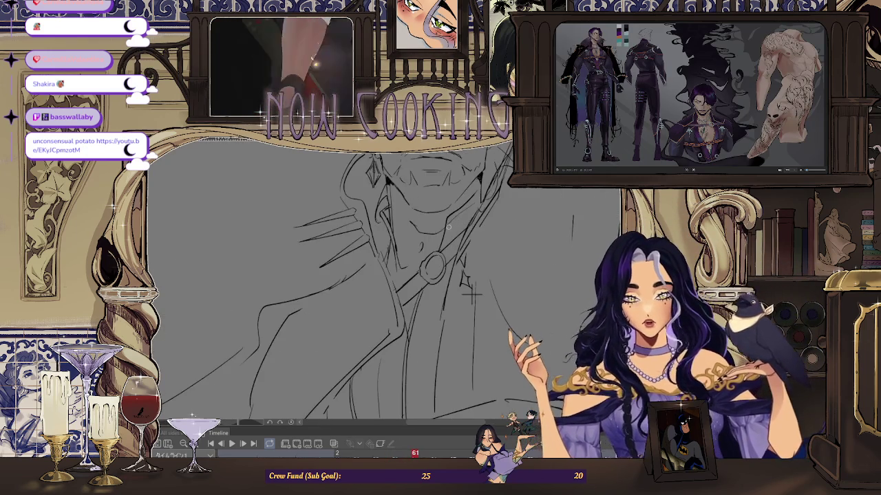
pyautogui.press('Right')
pyautogui.press('Right')
pyautogui.press('Right')
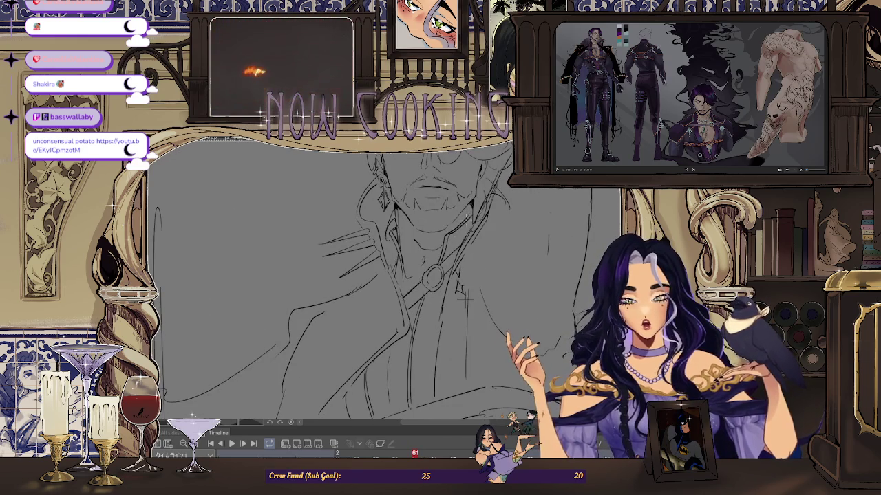
pyautogui.press('Right')
pyautogui.hotkey('ctrl', '0')
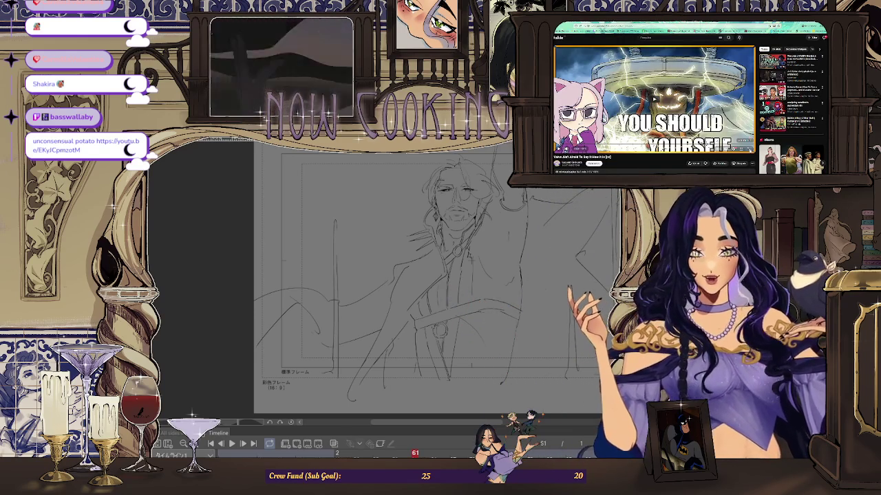
# - Jump back to frame 59, where the coat shows the ring buckle on the chest strap
pyautogui.press('f')
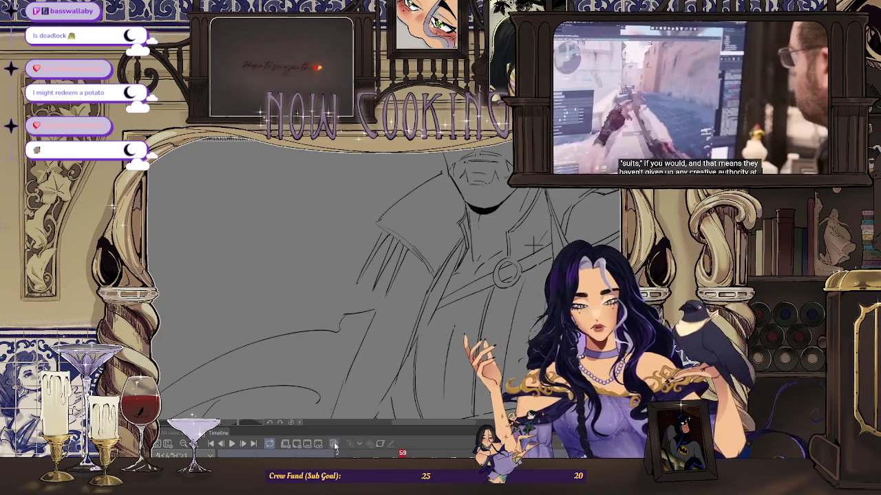
# - Show neighbouring frames as onion-skin ghosts and rotate the canvas view of frame 59
pyautogui.click(335, 444)
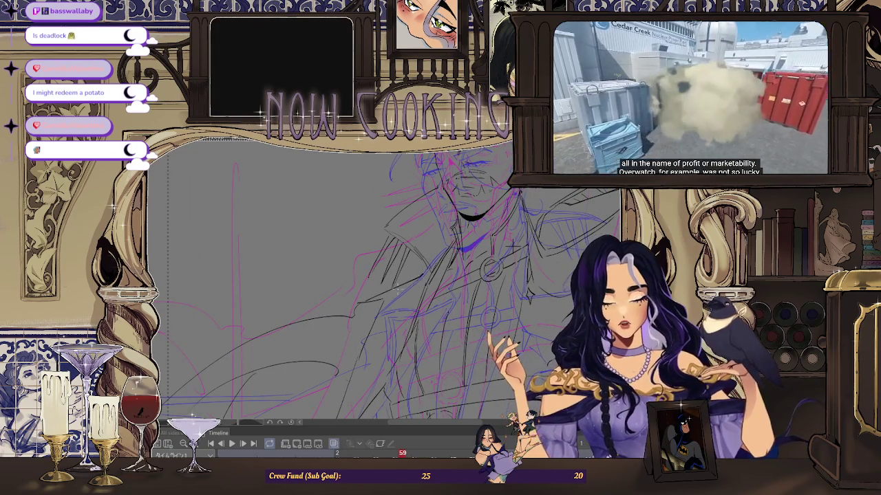
pyautogui.moveTo(427, 275); pyautogui.dragTo(406, 285)
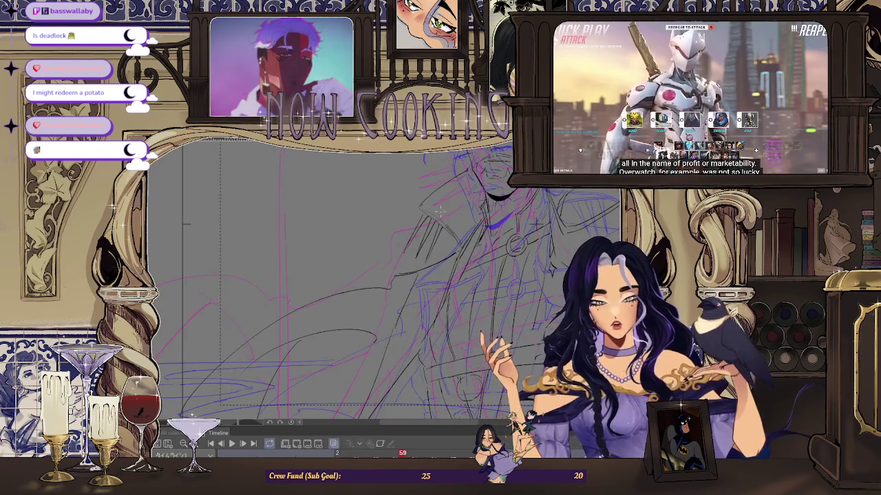
pyautogui.moveTo(440, 212); pyautogui.dragTo(427, 262)
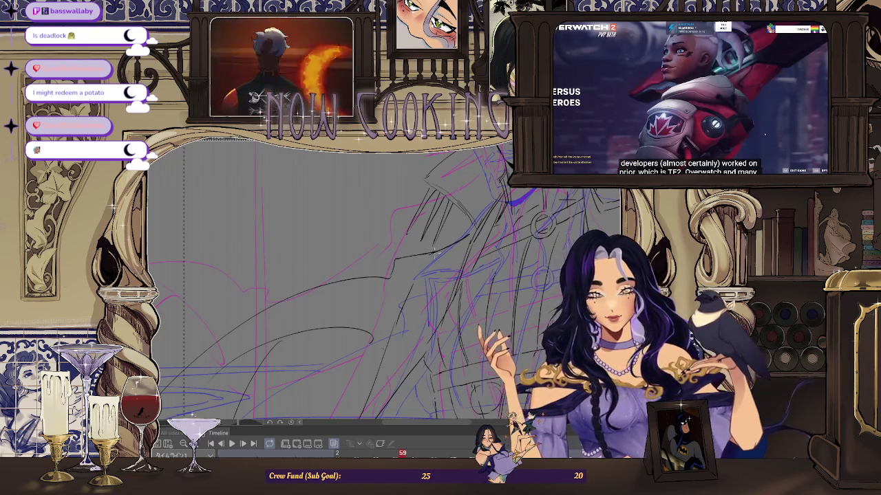
# - Hide the ghosts and play the animation to compare frame 59 with its neighbours
pyautogui.scroll(-1, 429, 254)
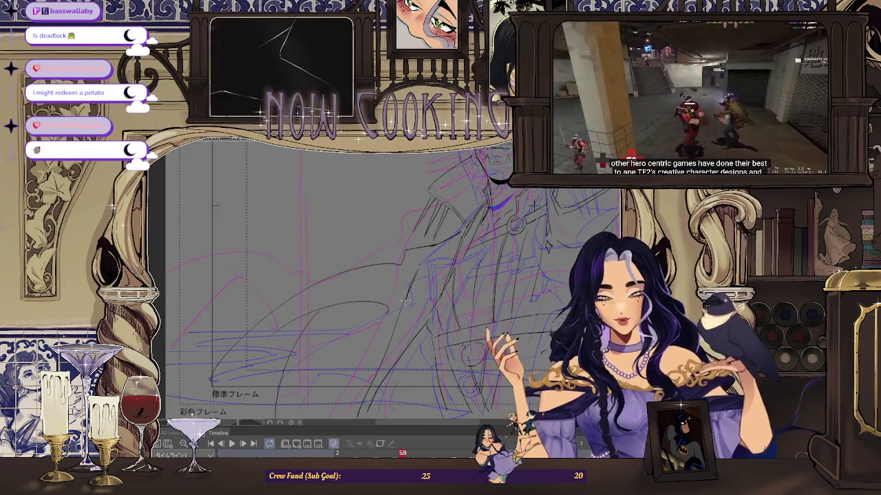
pyautogui.scroll(-2, 432, 289)
pyautogui.press('Return')
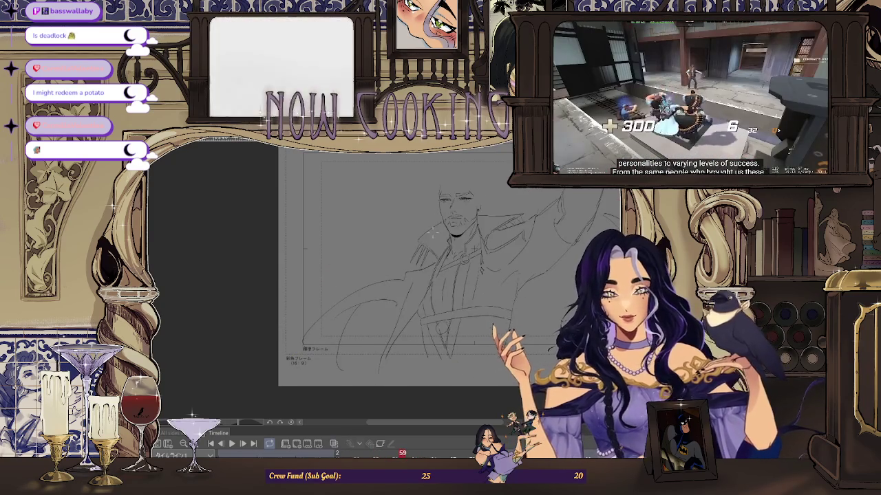
pyautogui.scroll(2, 447, 275)
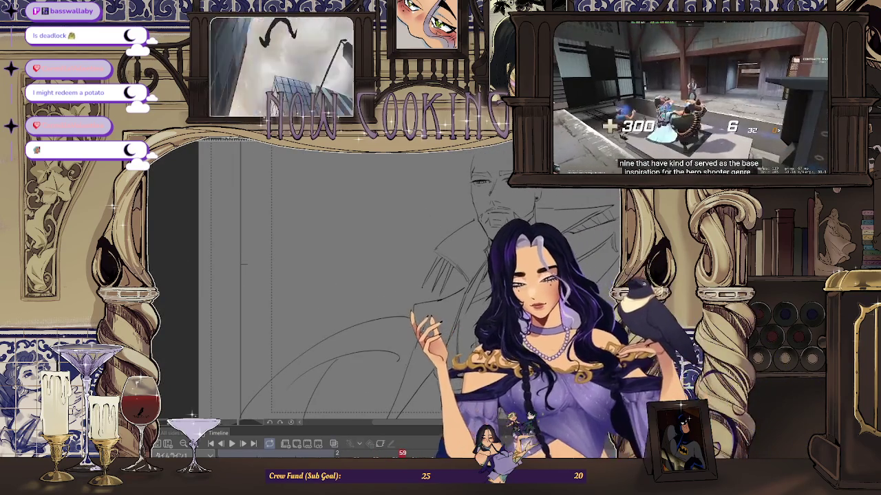
pyautogui.scroll(1, 535, 267)
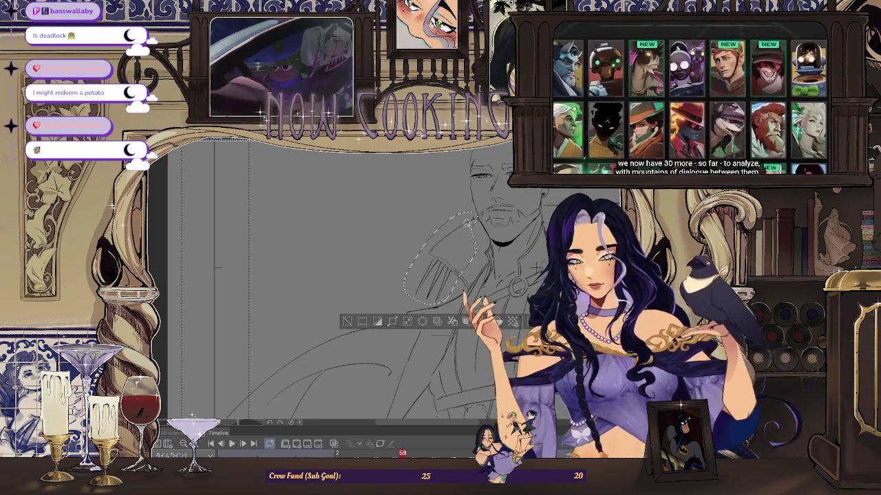
# - Shift the lassoed left collar strokes slightly down-left with Ctrl+T, then deselect and inspect
pyautogui.hotkey('ctrl', 't')
pyautogui.moveTo(462, 248); pyautogui.dragTo(453, 266)
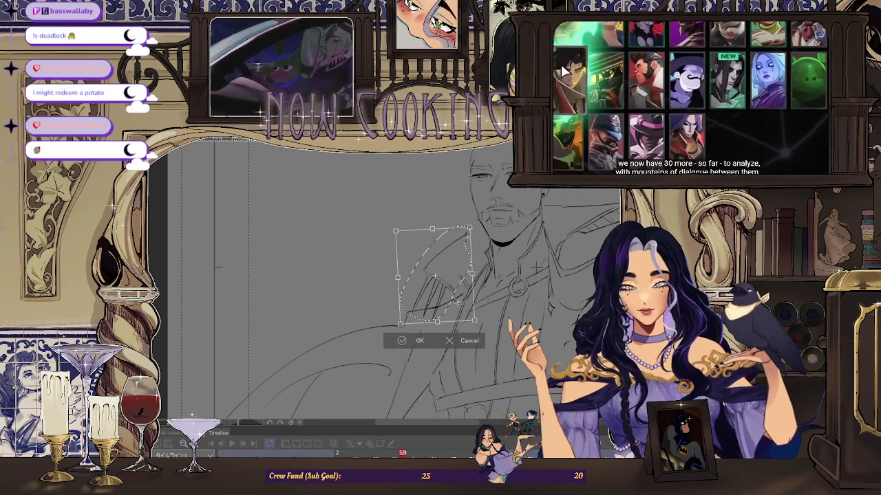
pyautogui.click(417, 340)
pyautogui.hotkey('ctrl', 'd')
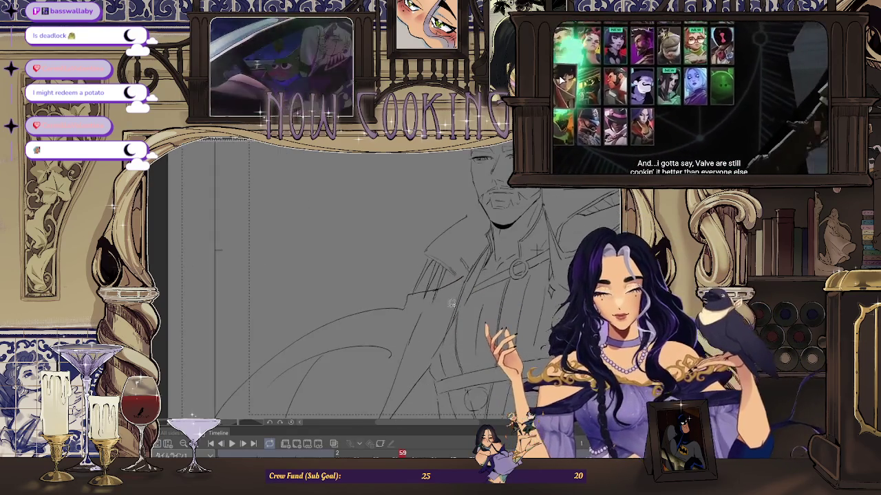
pyautogui.scroll(3, 424, 291)
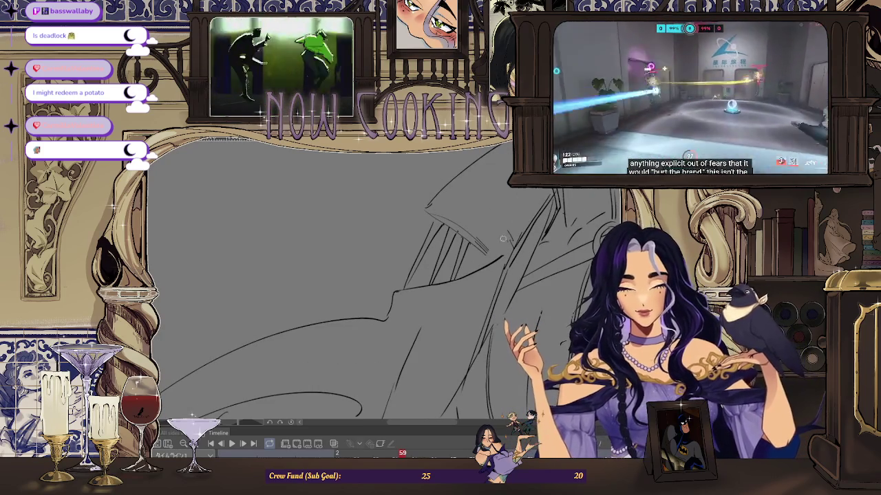
pyautogui.scroll(-5, 503, 239)
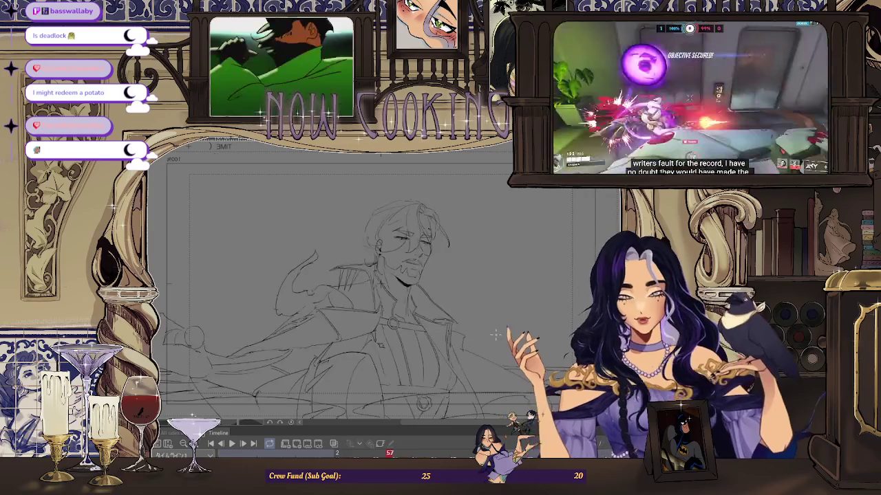
pyautogui.press('Right')
pyautogui.press('Right')
pyautogui.press('Right')
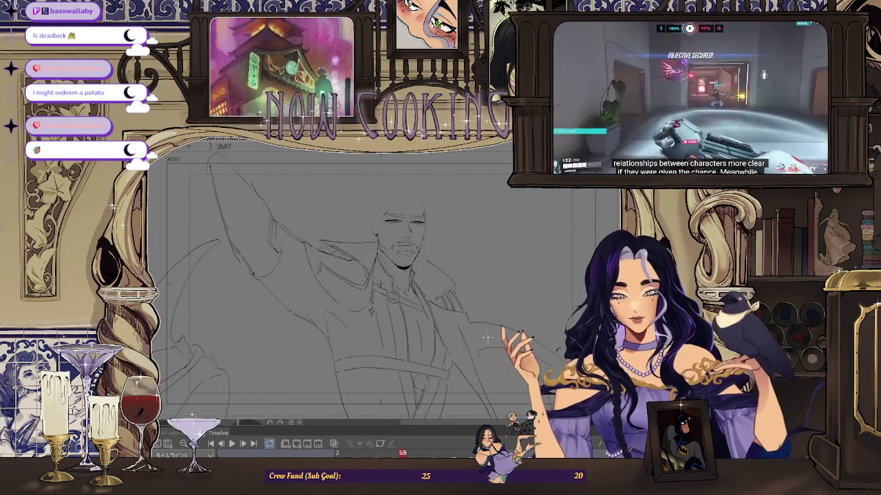
pyautogui.scroll(4, 430, 304)
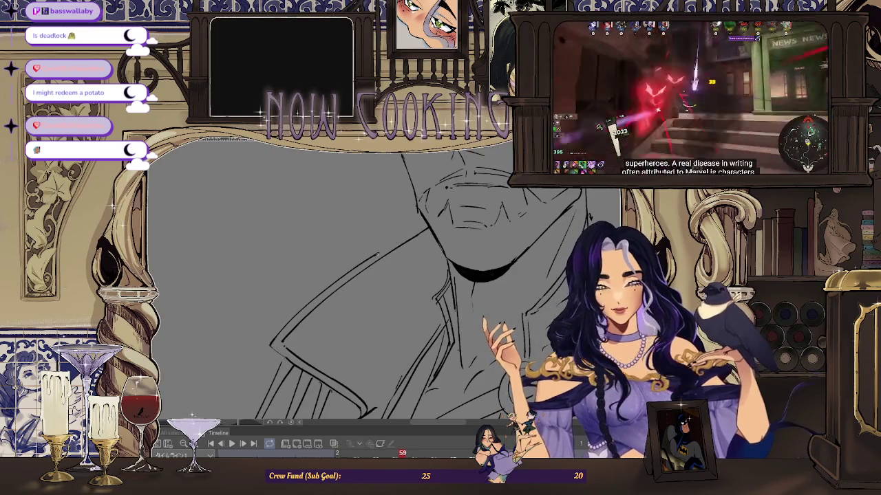
# - Redraw the long line along the raised arm, retrying until its length across the shoulder is right
pyautogui.scroll(-5, 377, 254)
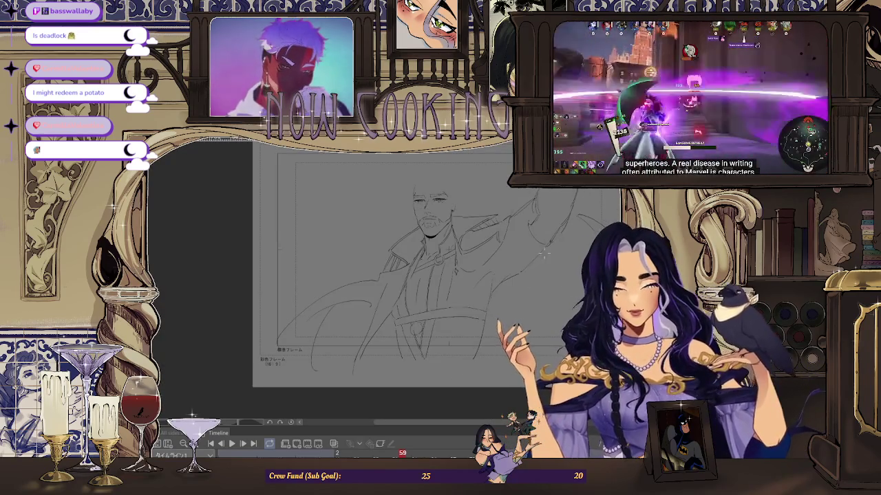
pyautogui.scroll(3, 544, 250)
pyautogui.scroll(2, 372, 398)
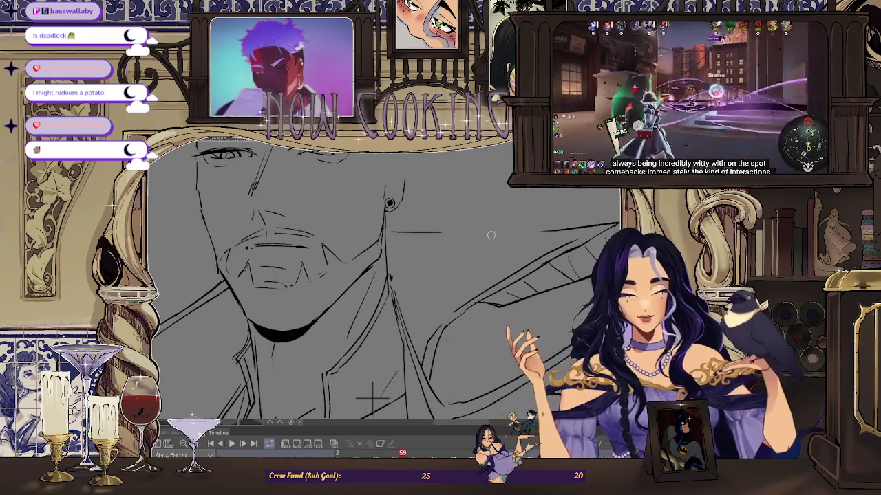
pyautogui.scroll(1, 499, 236)
pyautogui.moveTo(435, 232); pyautogui.dragTo(580, 233)
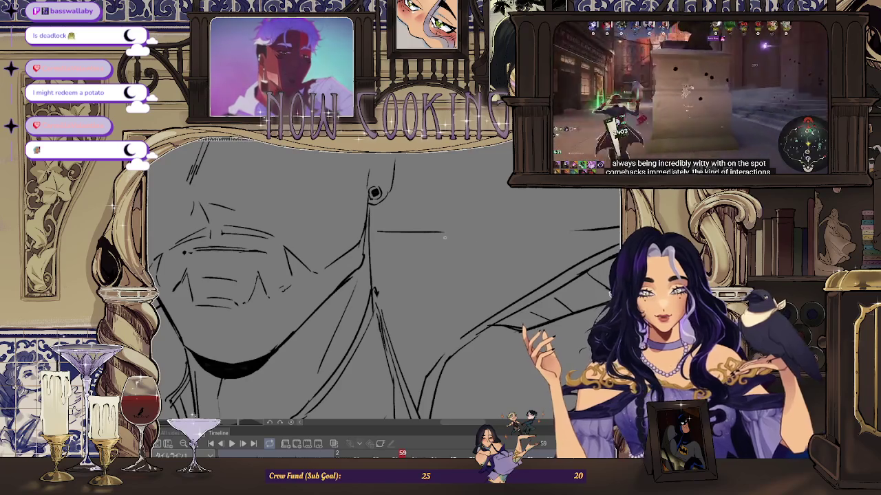
pyautogui.hotkey('ctrl', 'z')
pyautogui.moveTo(432, 231); pyautogui.dragTo(543, 231)
pyautogui.hotkey('ctrl', 'z')
pyautogui.moveTo(423, 233); pyautogui.dragTo(571, 232)
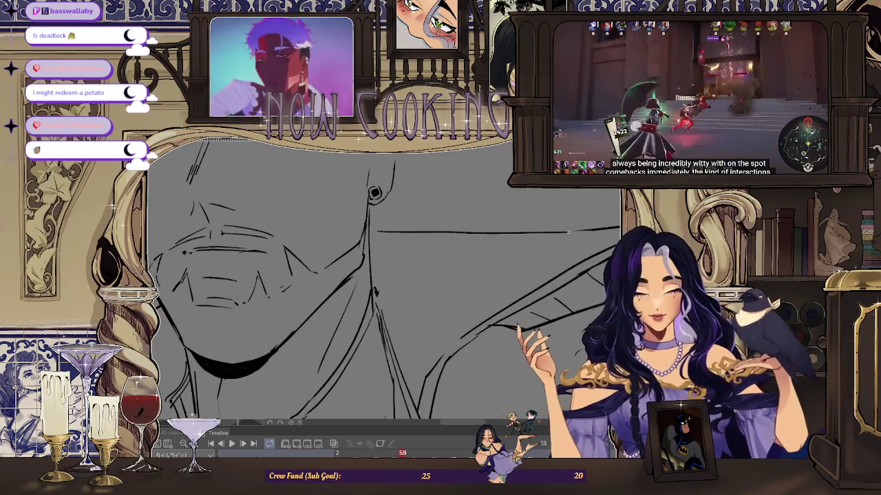
# - Redraw a darker stroke along the shoulder and review the whole figure
pyautogui.scroll(-3, 364, 257)
pyautogui.scroll(3, 496, 247)
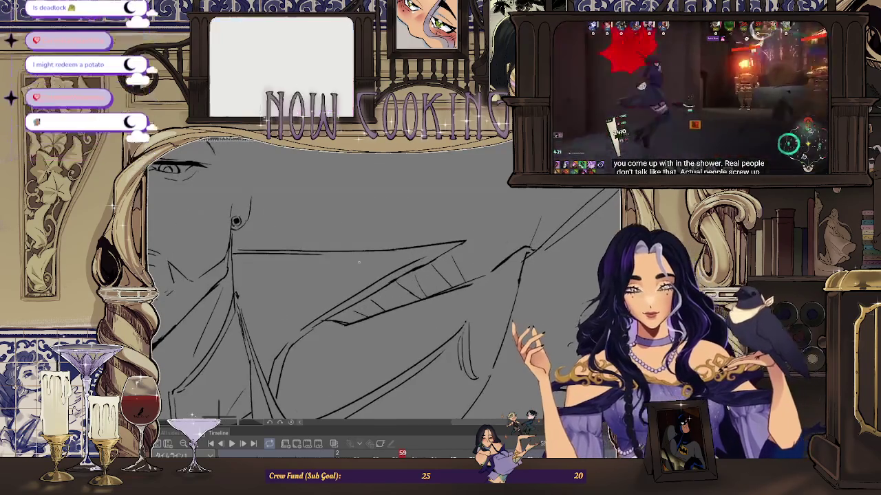
pyautogui.moveTo(335, 255); pyautogui.dragTo(378, 254)
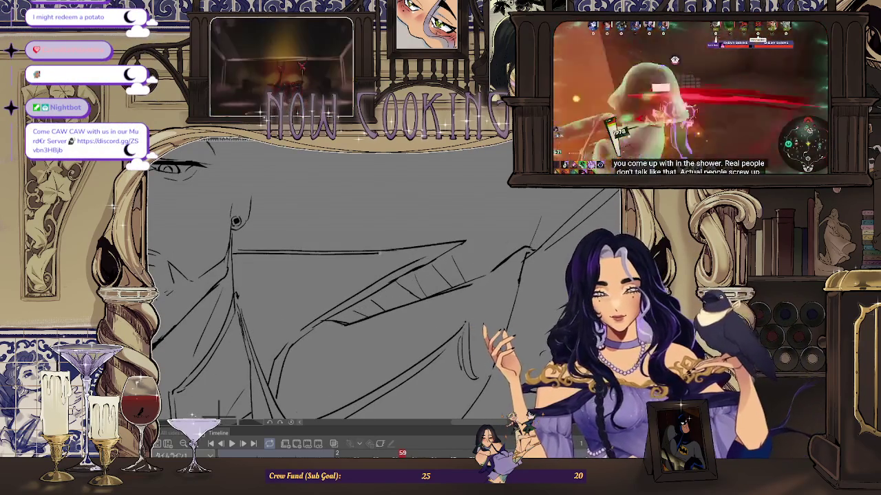
pyautogui.hotkey('ctrl', 'z')
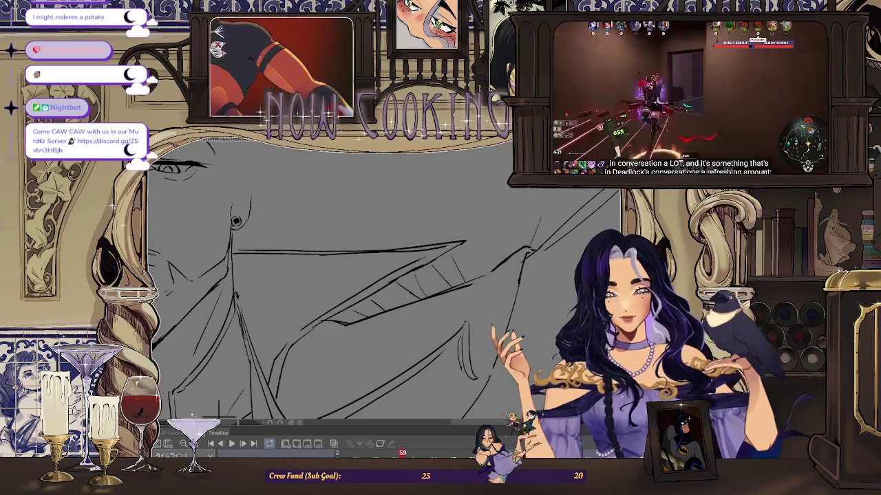
pyautogui.hotkey('ctrl', 'z')
pyautogui.hotkey('ctrl', 'z')
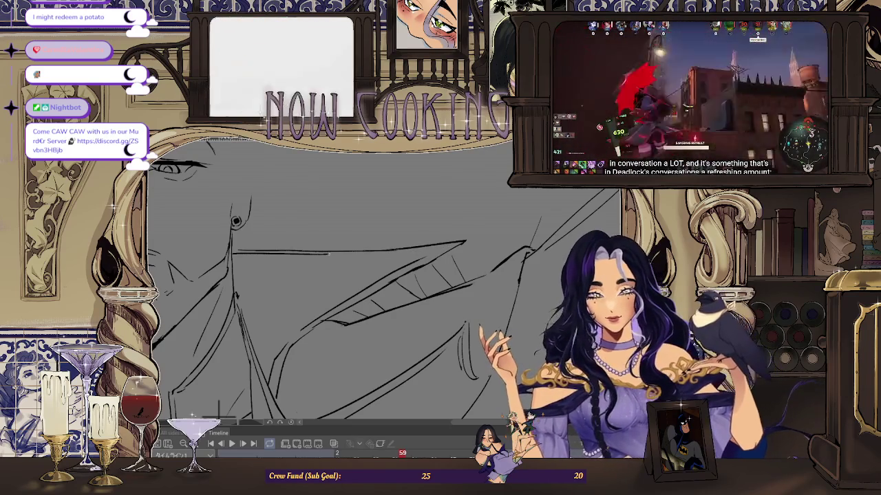
pyautogui.moveTo(328, 254); pyautogui.dragTo(446, 247)
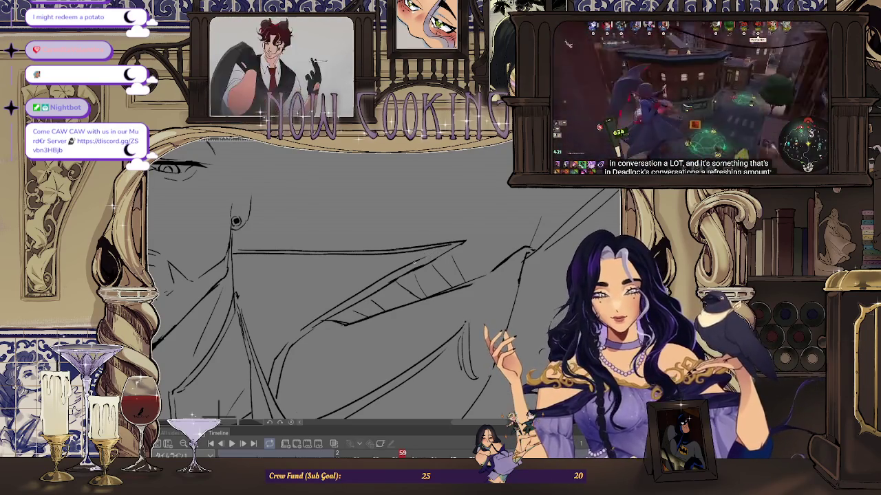
pyautogui.hotkey('ctrl', '0')
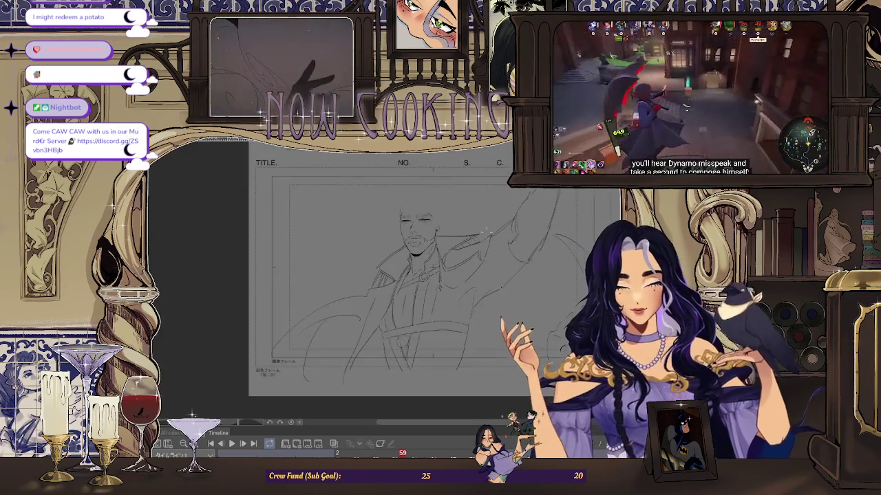
pyautogui.scroll(3, 454, 234)
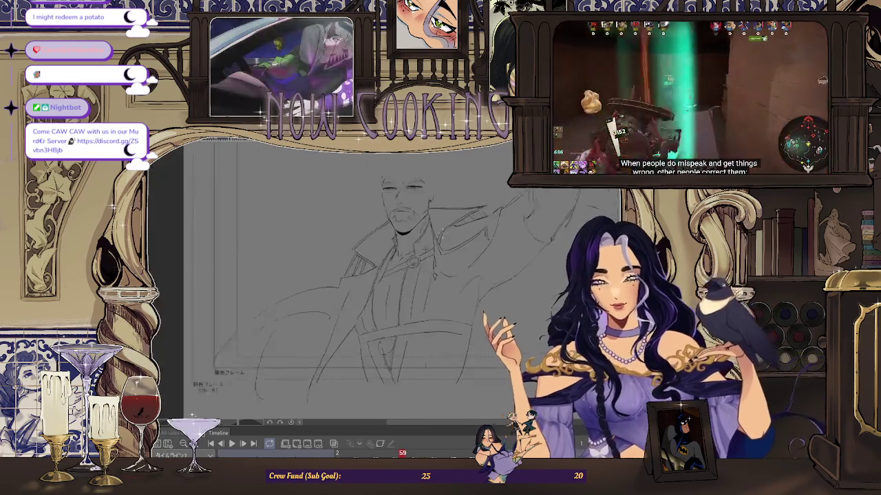
pyautogui.scroll(-4, 477, 212)
pyautogui.scroll(2, 442, 321)
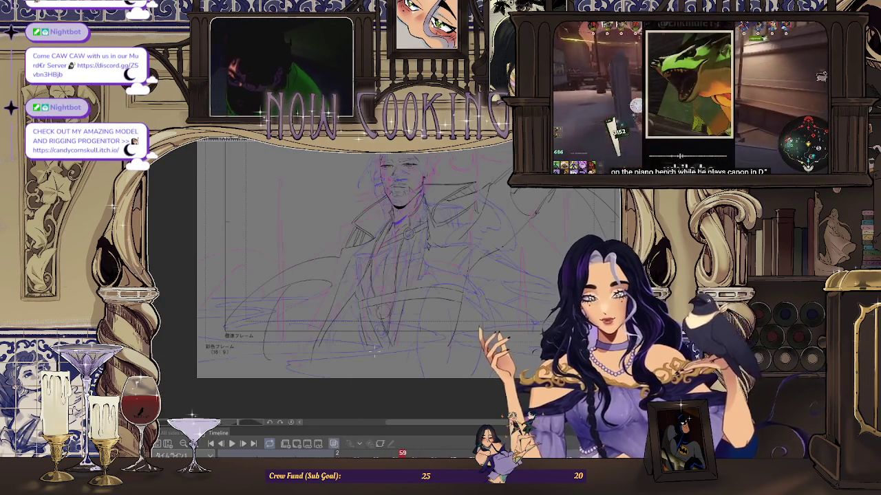
pyautogui.scroll(3, 375, 350)
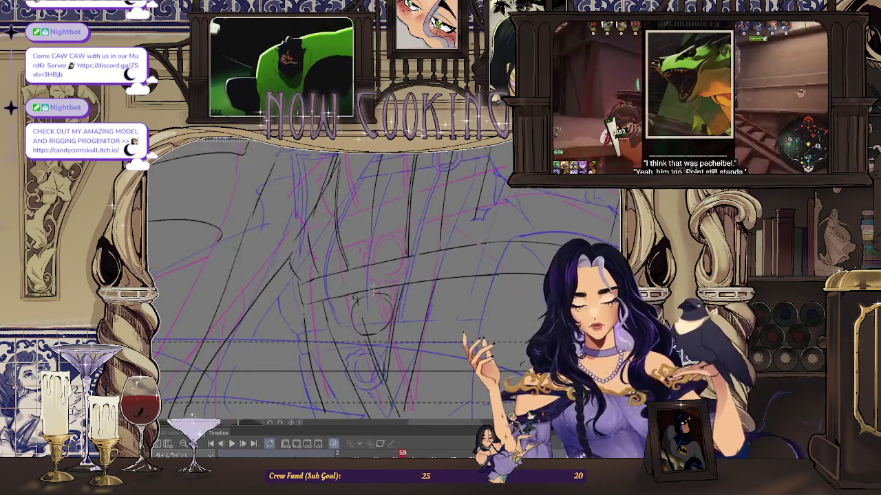
pyautogui.scroll(1, 372, 288)
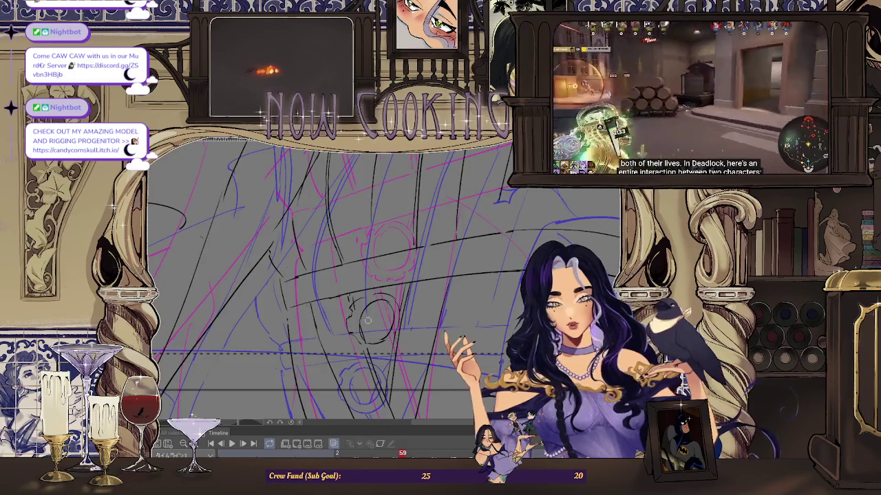
pyautogui.scroll(2, 358, 347)
pyautogui.scroll(-2, 359, 347)
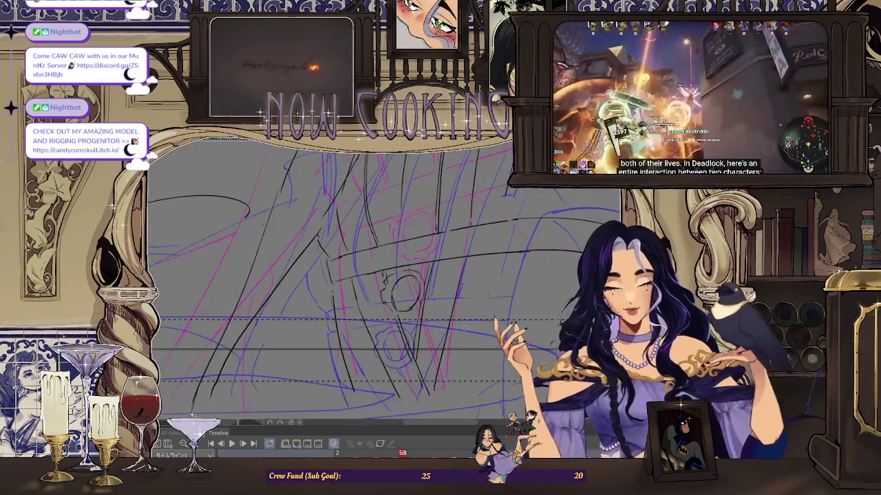
pyautogui.scroll(2, 403, 316)
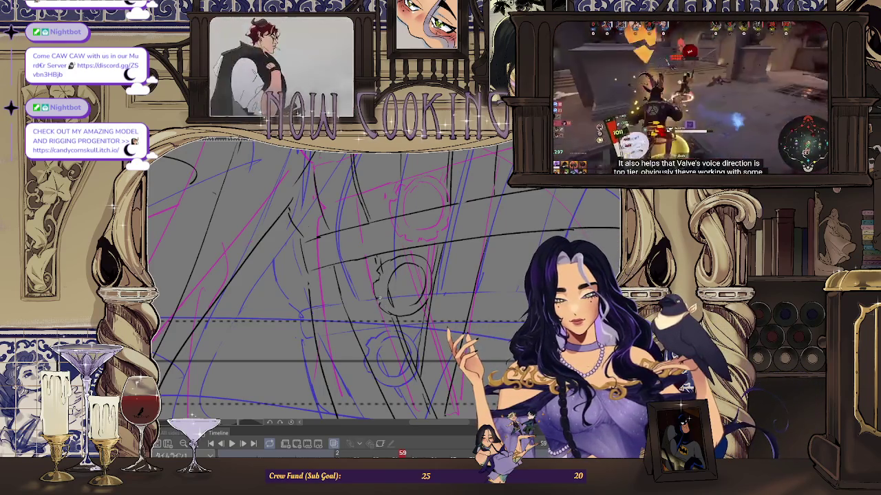
pyautogui.scroll(1, 385, 275)
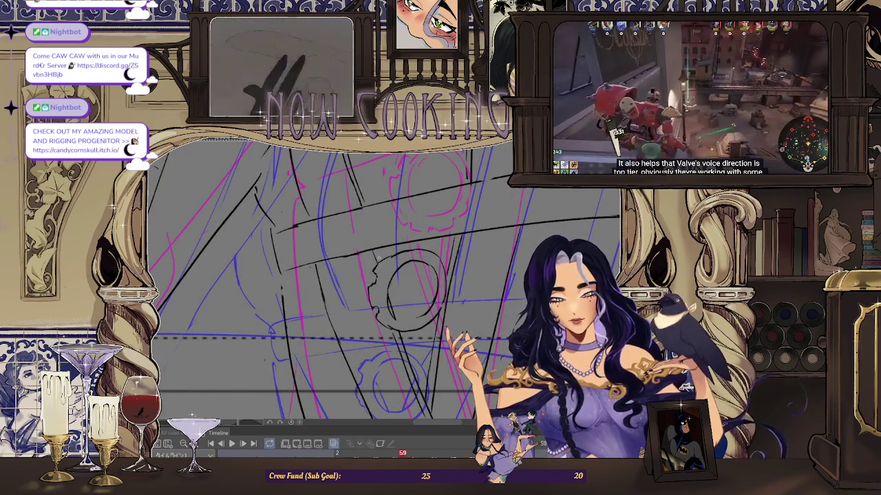
pyautogui.scroll(1, 378, 257)
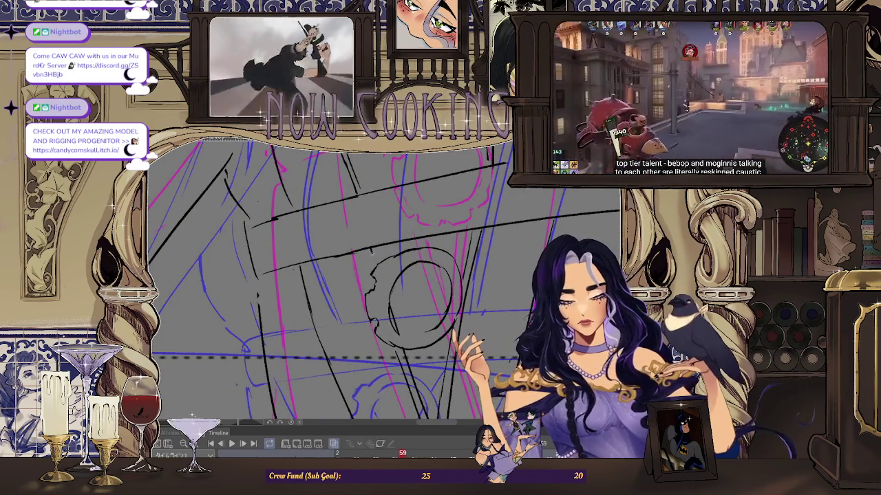
pyautogui.scroll(-2, 384, 281)
pyautogui.scroll(-2, 384, 281)
# - Zoom in, slightly tilt the canvas view, then zoom back out to the full page of frame 59
pyautogui.scroll(-1, 383, 282)
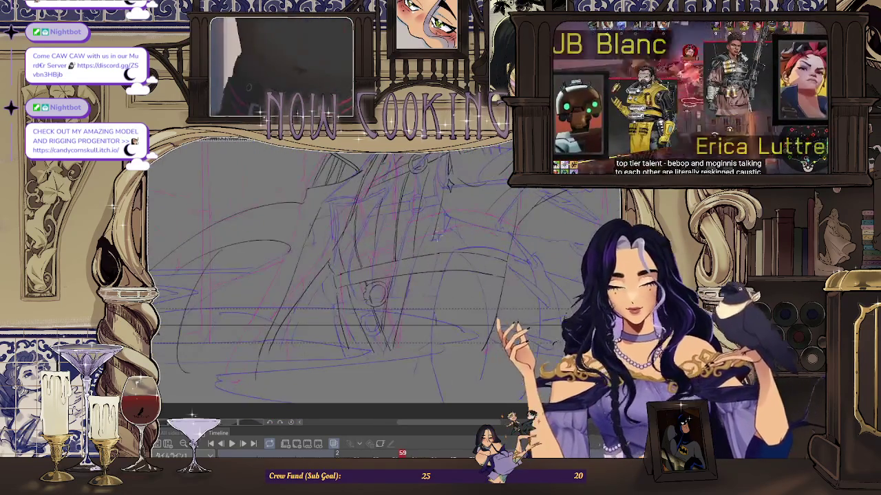
pyautogui.scroll(2, 427, 258)
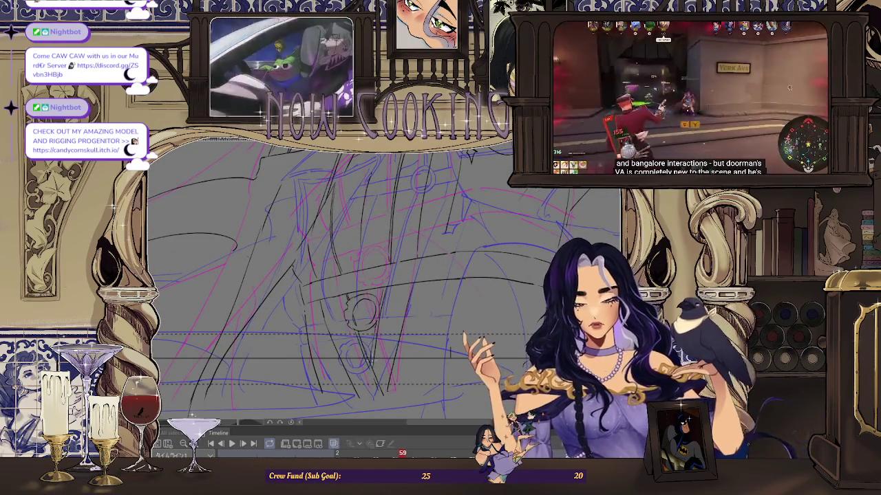
pyautogui.scroll(1, 383, 282)
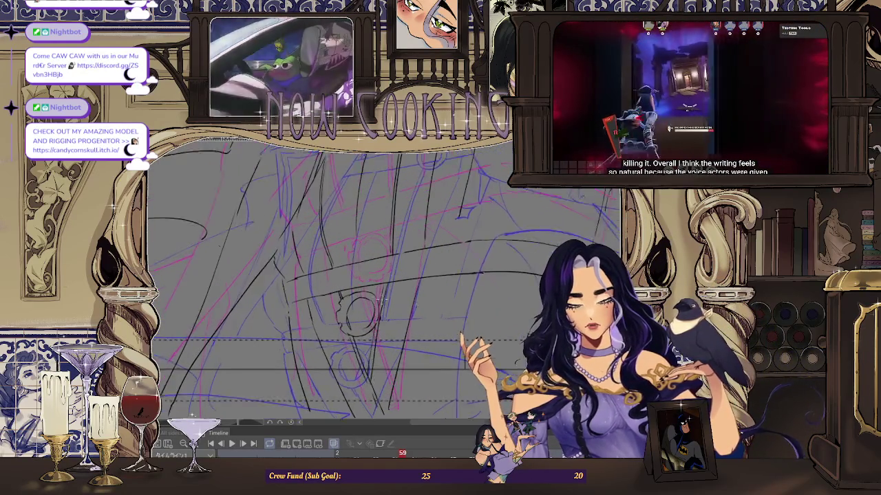
pyautogui.scroll(1, 384, 282)
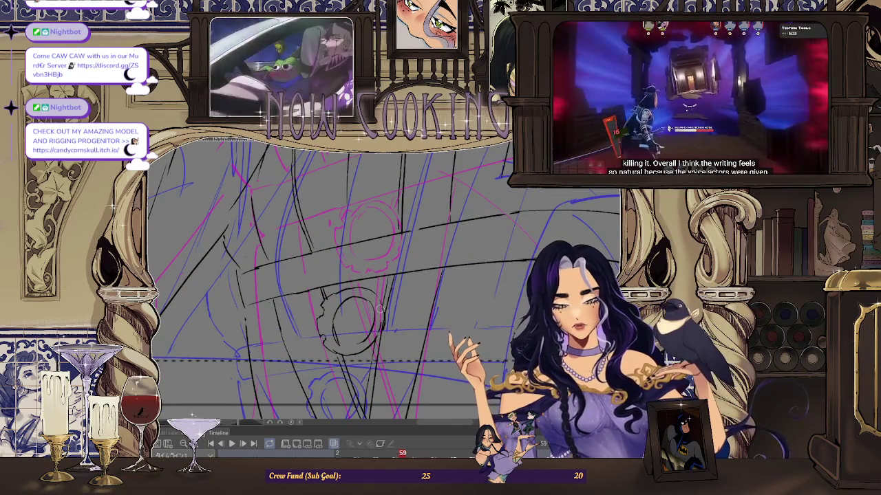
pyautogui.scroll(1, 383, 282)
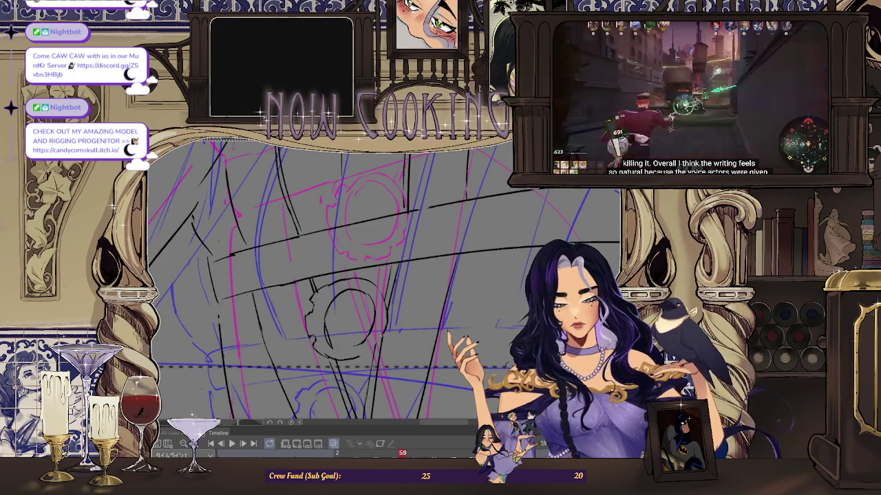
pyautogui.scroll(1, 375, 348)
pyautogui.scroll(1, 345, 346)
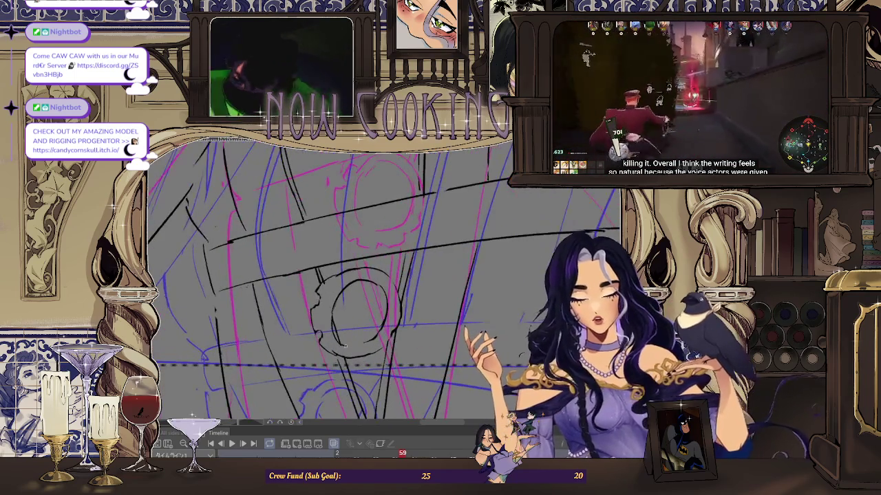
pyautogui.scroll(-1, 367, 329)
pyautogui.scroll(-1, 404, 282)
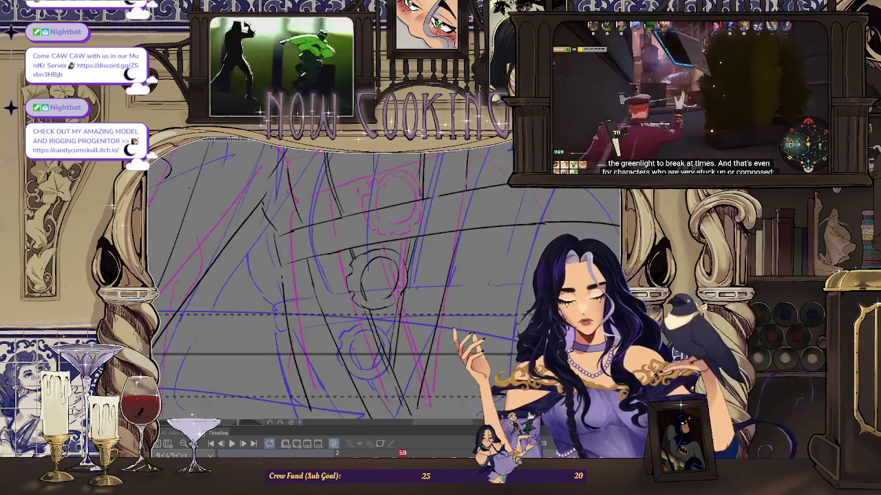
pyautogui.scroll(1, 384, 284)
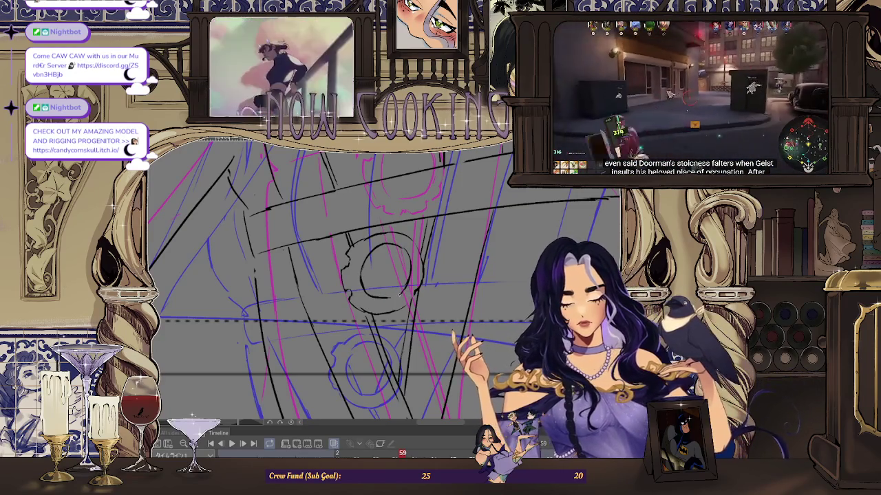
pyautogui.moveTo(393, 297); pyautogui.dragTo(385, 303)
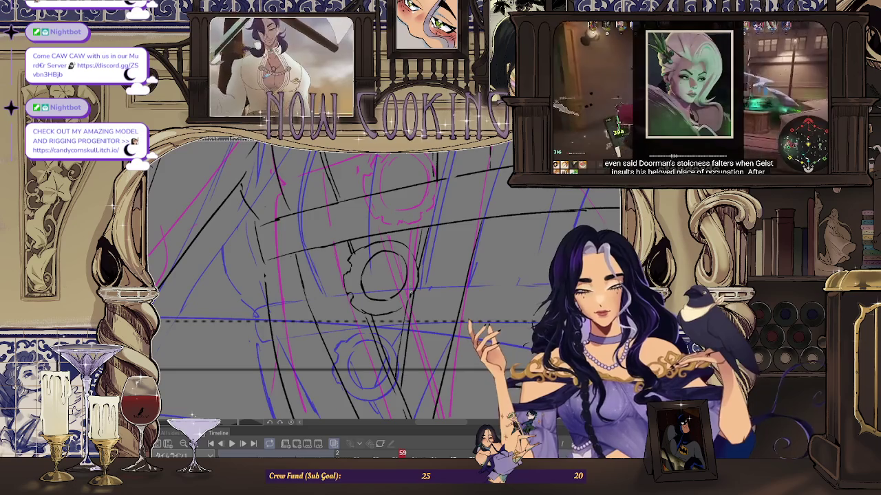
pyautogui.scroll(-2, 343, 329)
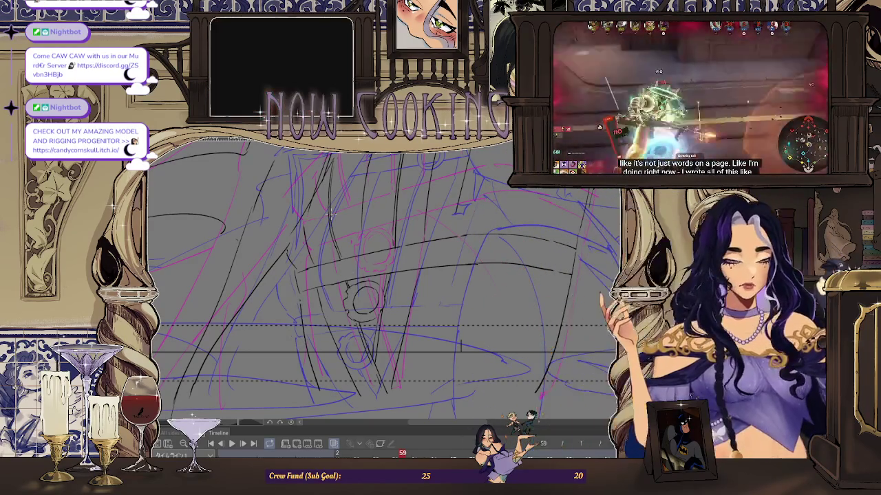
pyautogui.scroll(-2, 329, 214)
pyautogui.scroll(-2, 330, 214)
pyautogui.scroll(-1, 329, 214)
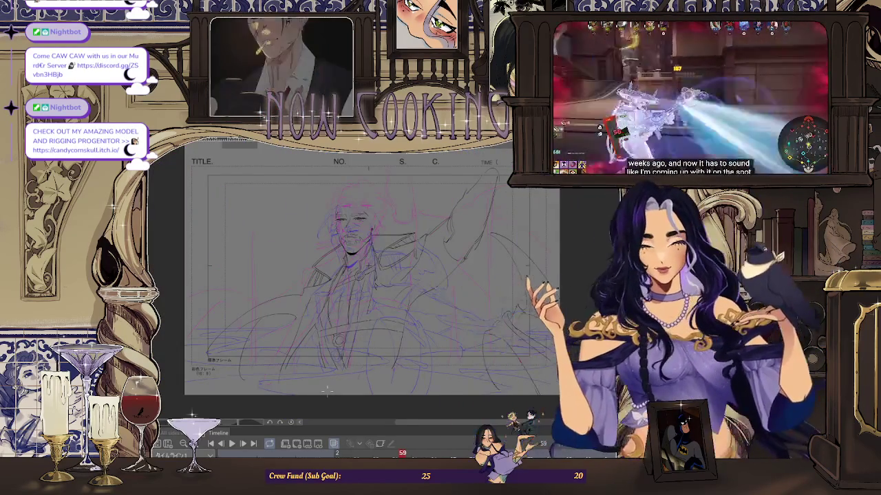
pyautogui.scroll(2, 343, 275)
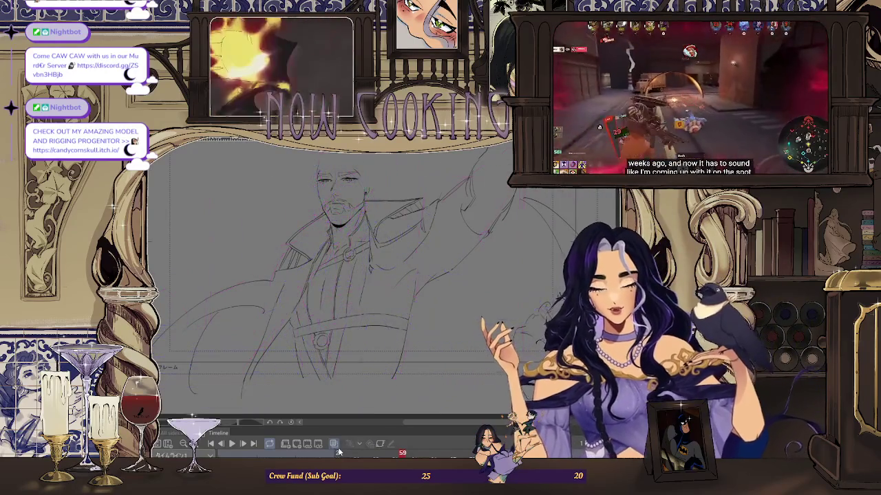
pyautogui.press('Right')
pyautogui.press('Right')
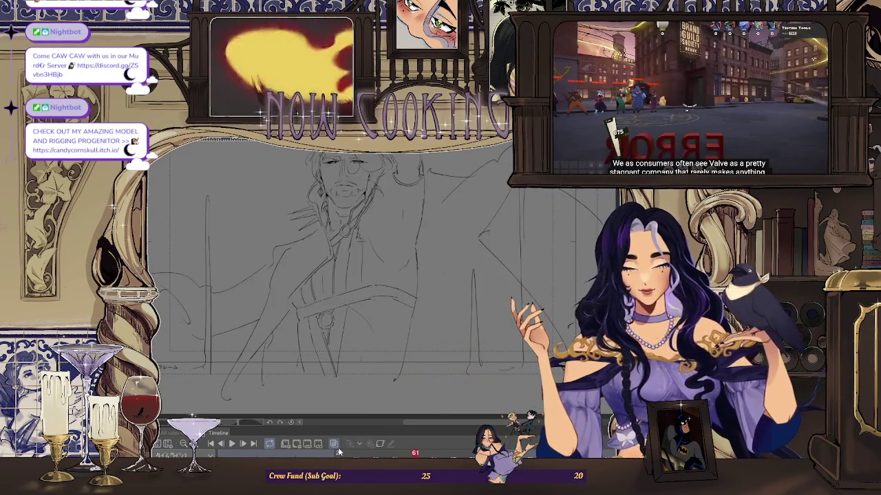
pyautogui.press('Left')
pyautogui.press('Left')
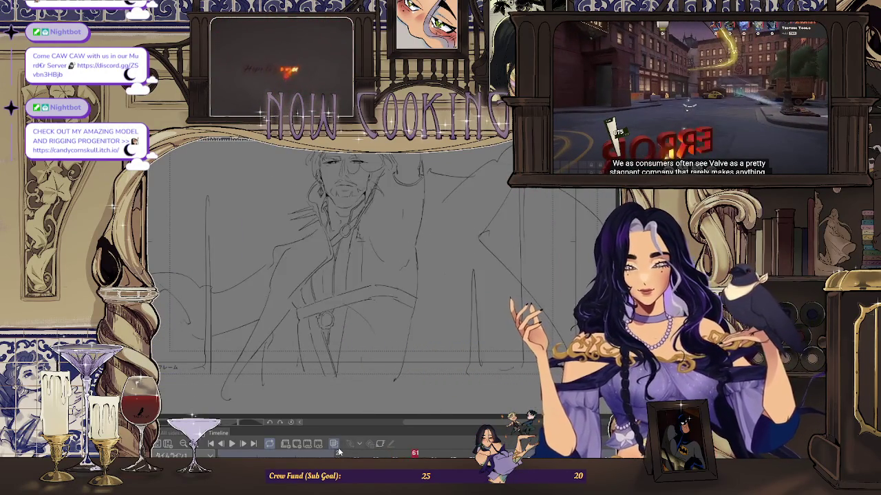
pyautogui.press('Right')
pyautogui.press('Right')
pyautogui.press('Left')
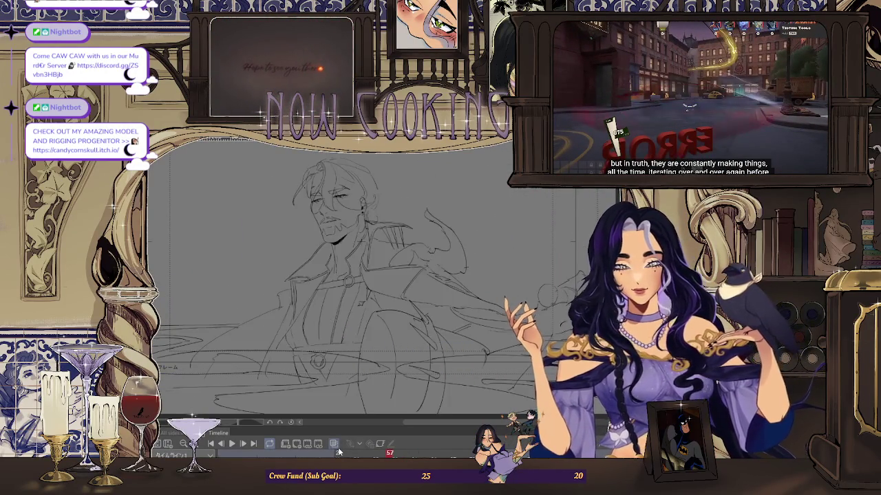
pyautogui.press('Left')
pyautogui.press('Right')
pyautogui.press('Right')
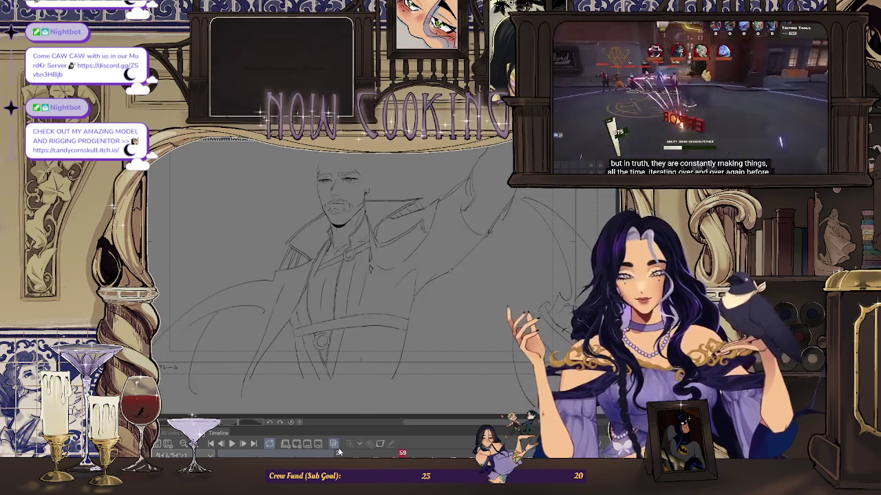
pyautogui.press('Left')
pyautogui.press('Left')
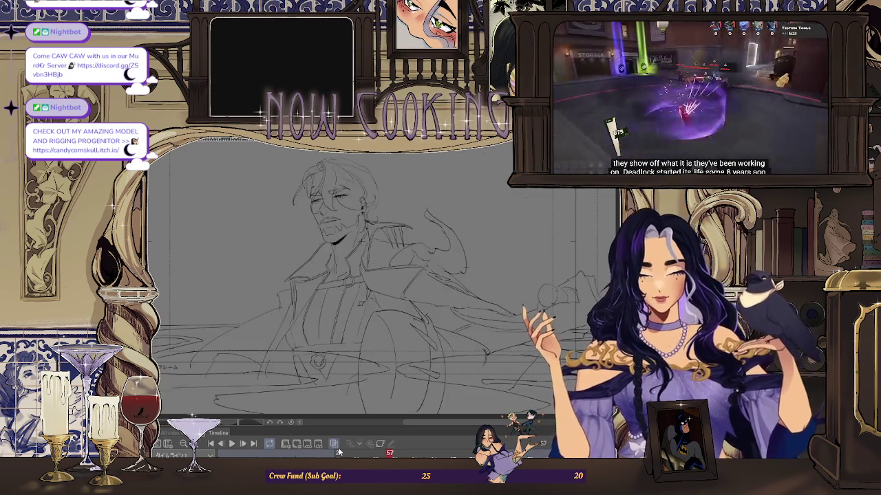
pyautogui.press('Right')
pyautogui.press('Right')
pyautogui.press('Left')
pyautogui.press('Left')
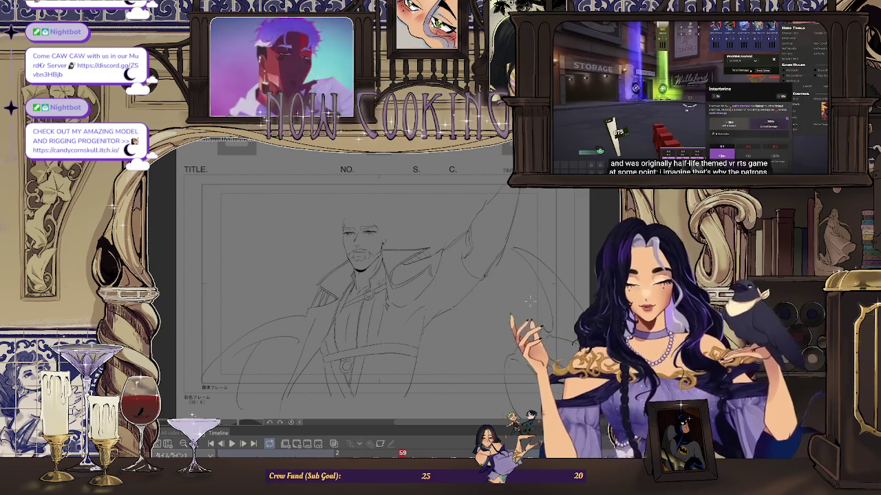
pyautogui.press('Left')
pyautogui.press('Left')
pyautogui.press('Left')
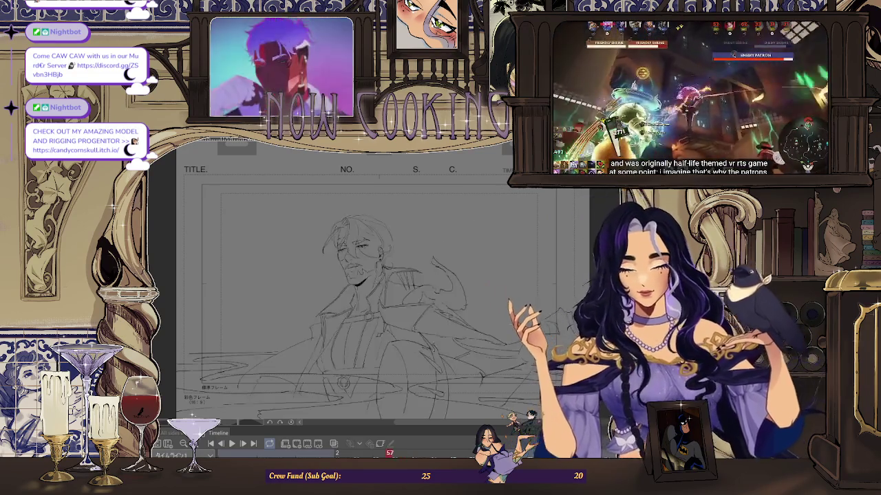
pyautogui.press('Right')
pyautogui.press('Right')
pyautogui.press('Right')
pyautogui.press('Right')
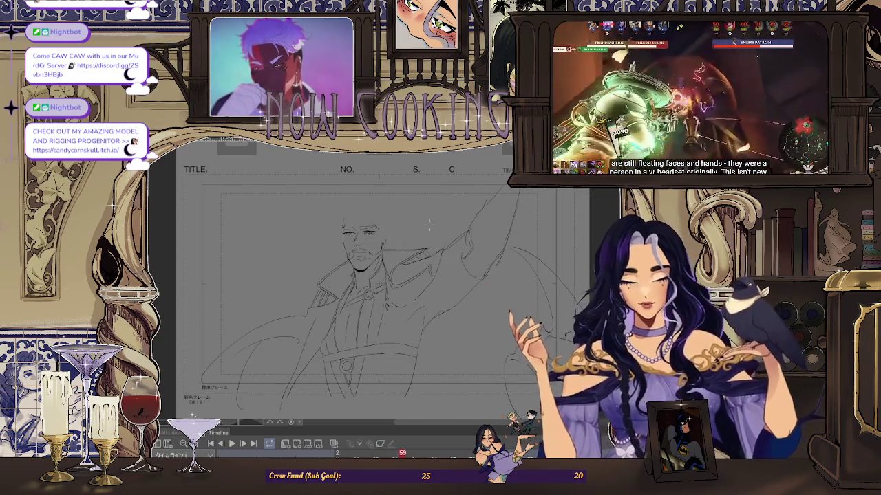
# - Turn onion skin back on and flip between neighbouring frames around frame 59 to preview the motion
pyautogui.click(333, 443)
pyautogui.press('Left')
pyautogui.press('Left')
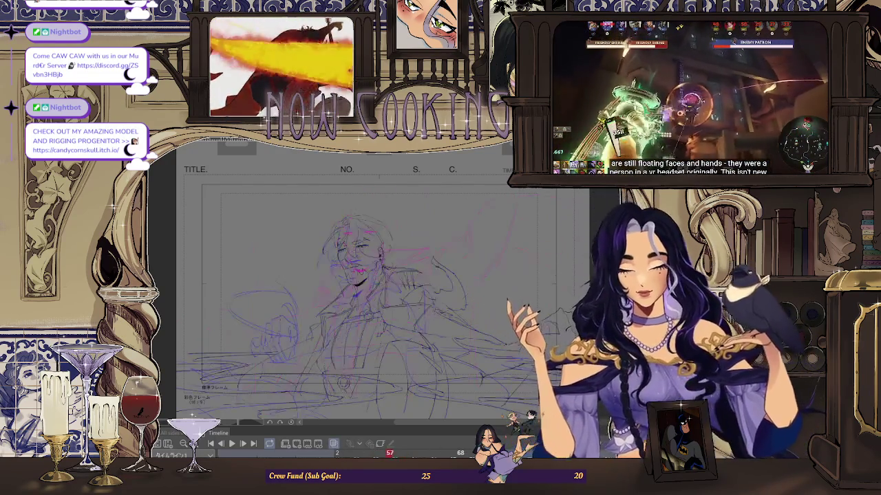
pyautogui.press('Left')
pyautogui.press('Left')
pyautogui.press('Right')
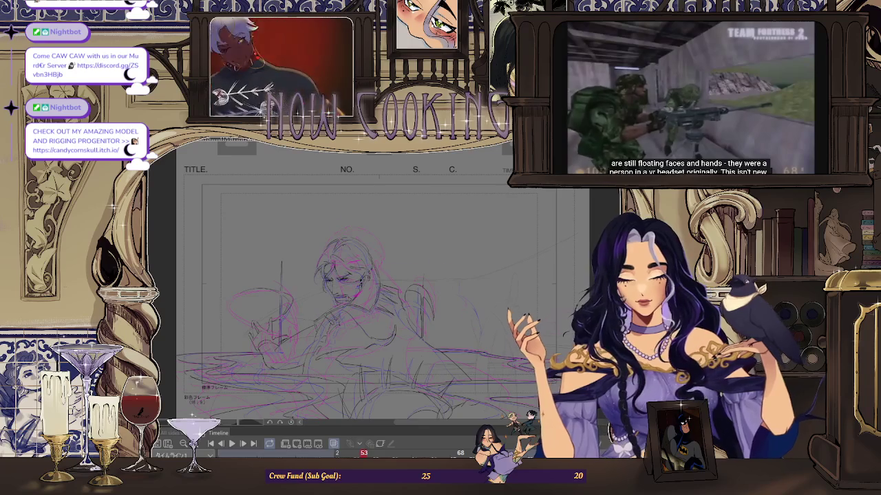
pyautogui.press('Left')
pyautogui.press('Left')
pyautogui.press('Left')
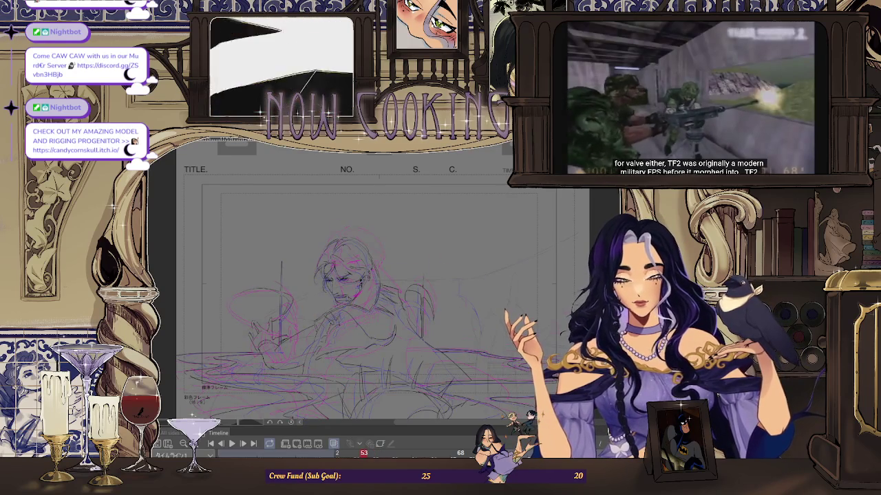
pyautogui.press('Right')
pyautogui.press('Right')
pyautogui.press('Right')
pyautogui.press('Right')
pyautogui.press('Right')
pyautogui.press('Right')
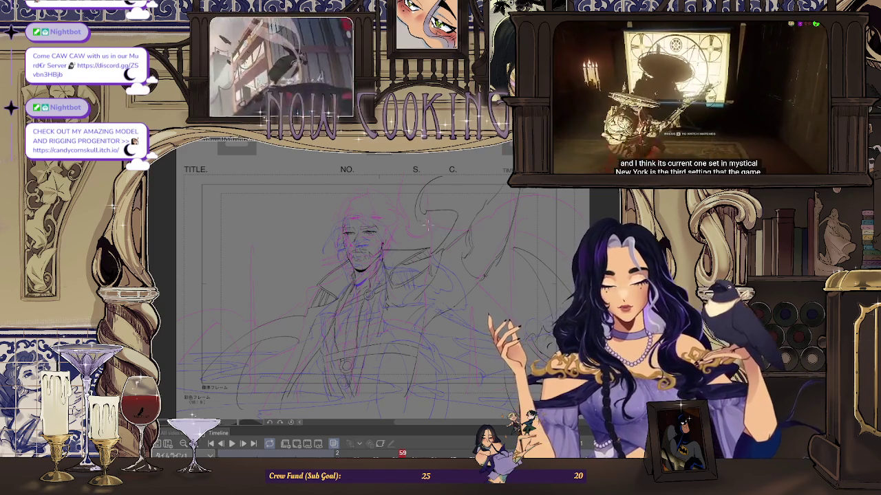
pyautogui.scroll(1, 432, 246)
pyautogui.scroll(1, 437, 253)
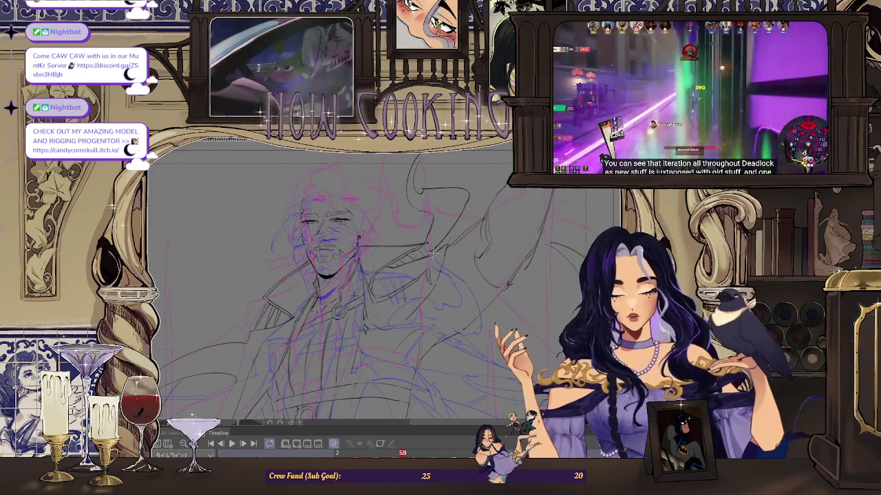
pyautogui.scroll(-2, 473, 241)
pyautogui.scroll(-3, 473, 241)
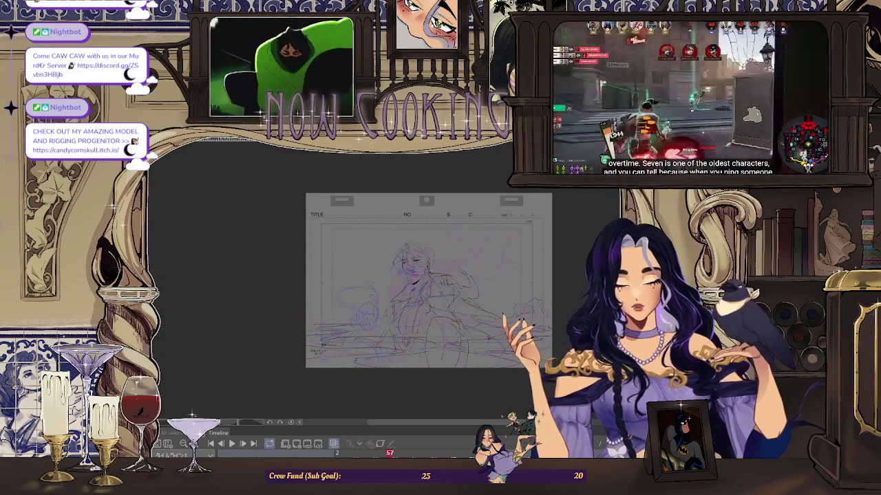
# - Fit the storyboard page in view and step forward to the later arm-raise drawing
pyautogui.scroll(3, 471, 237)
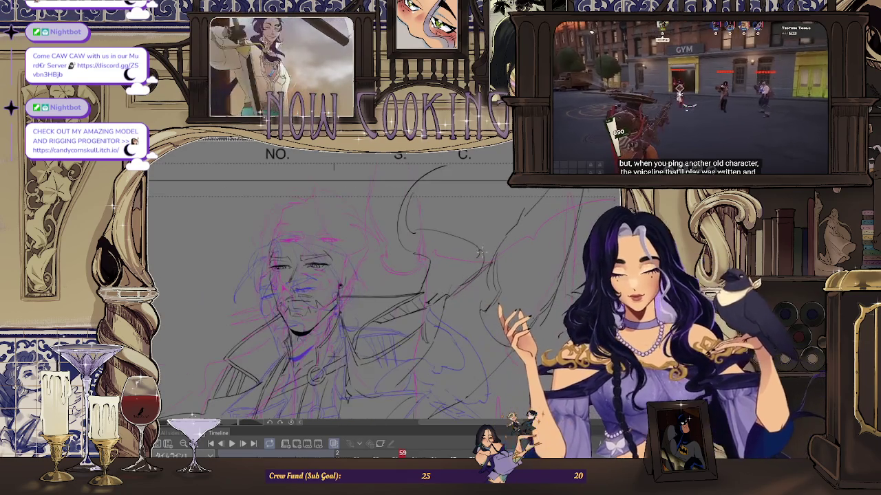
pyautogui.scroll(1, 478, 256)
pyautogui.hotkey('ctrl', '0')
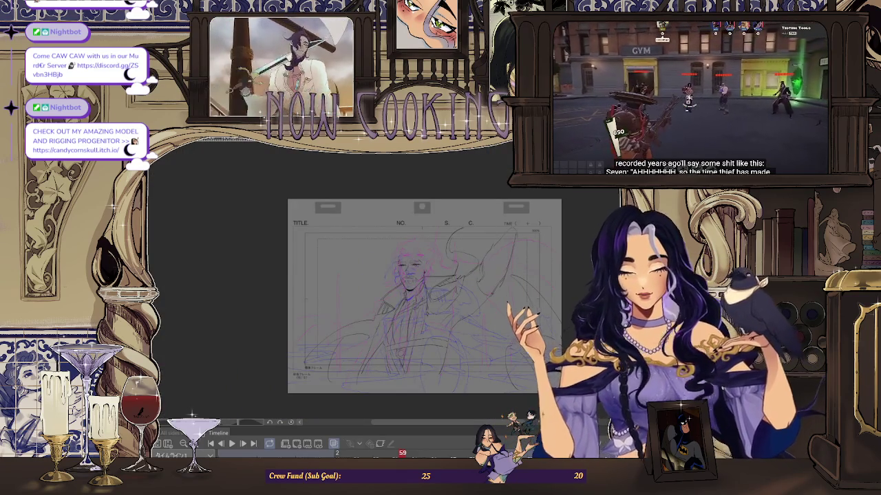
pyautogui.press('Right')
pyautogui.press('Right')
pyautogui.press('Right')
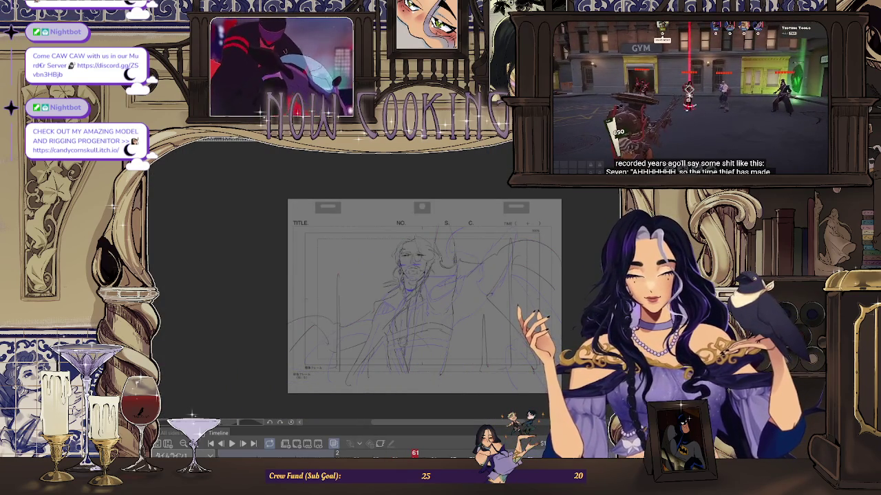
pyautogui.press('Right')
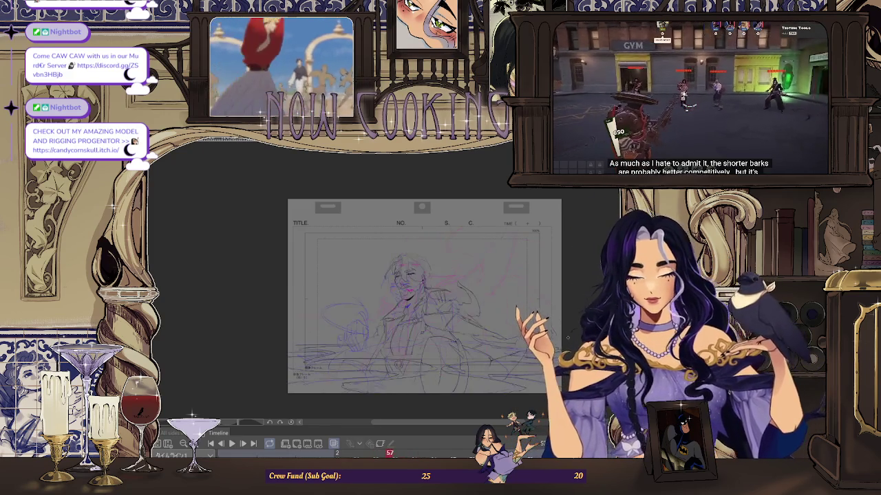
# - Play the animation, stop it, and step forward to the arm-rising inbetween at frame 59
pyautogui.click(231, 446)
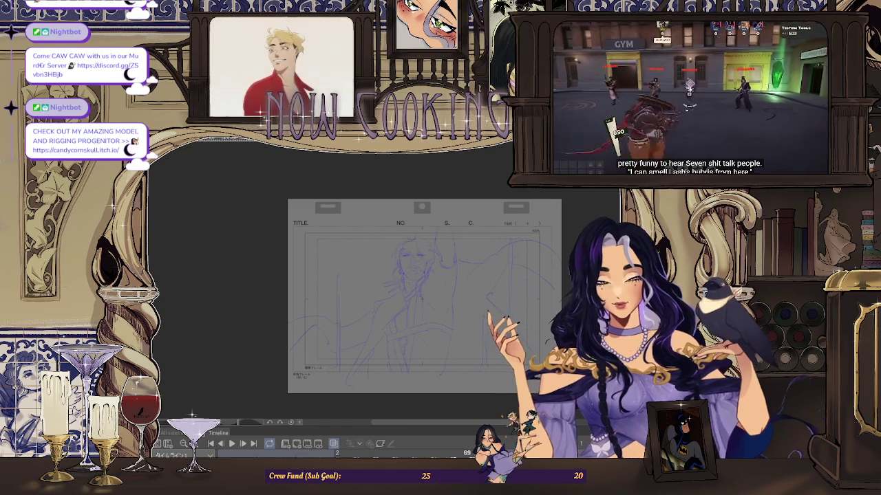
pyautogui.click(232, 444)
pyautogui.press('Right')
pyautogui.press('Right')
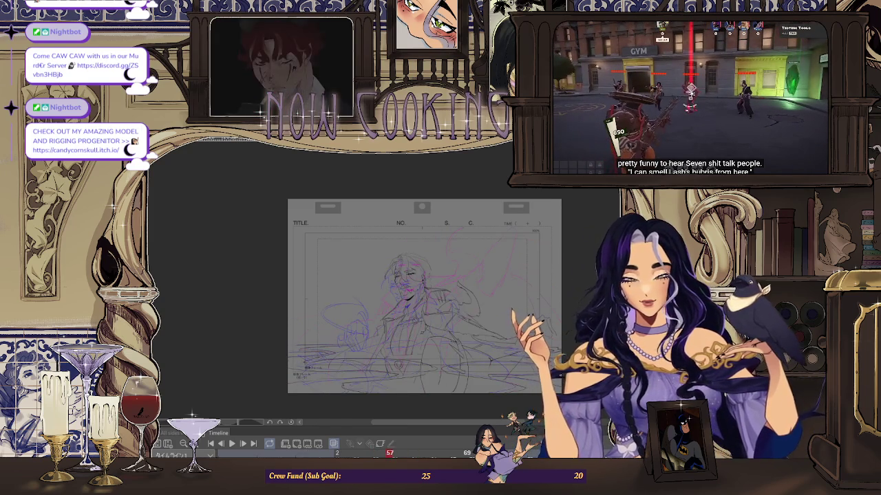
pyautogui.press('Right')
pyautogui.press('Right')
pyautogui.scroll(2, 488, 280)
pyautogui.scroll(1, 488, 280)
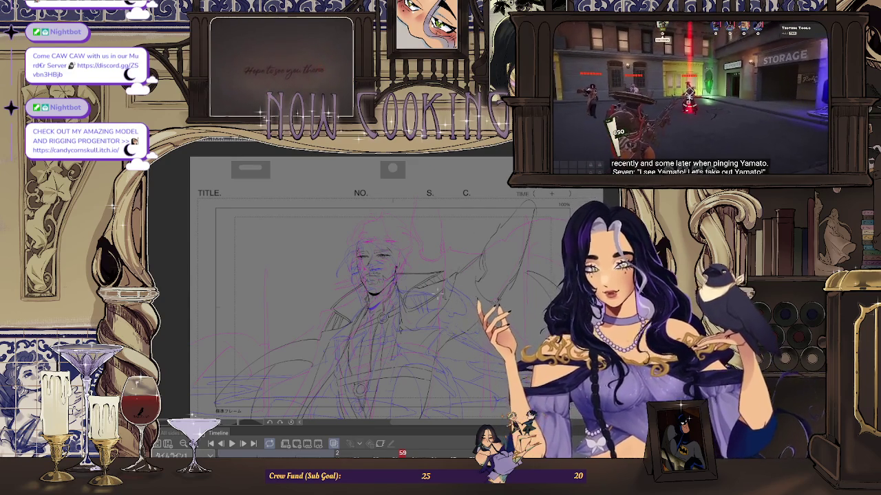
# - Zoom in and step from frame 57 to 59 and then 61 to compare the arm-raise drawings
pyautogui.scroll(2, 461, 294)
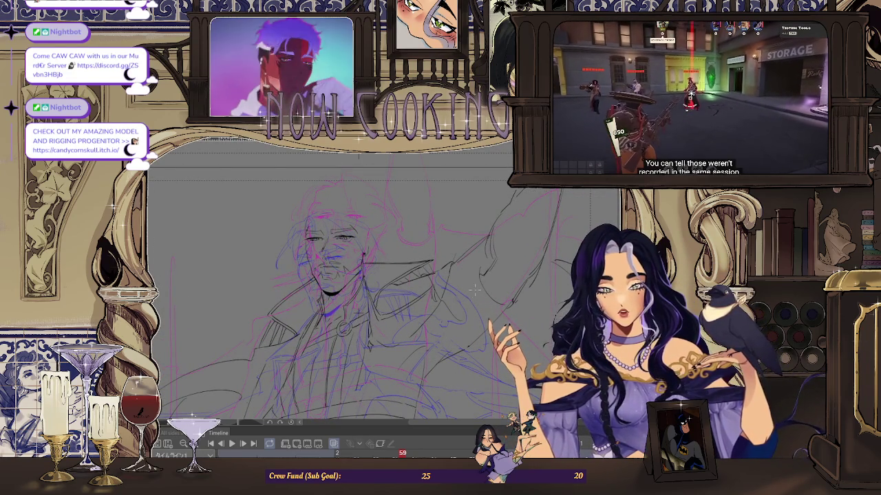
pyautogui.scroll(-2, 479, 282)
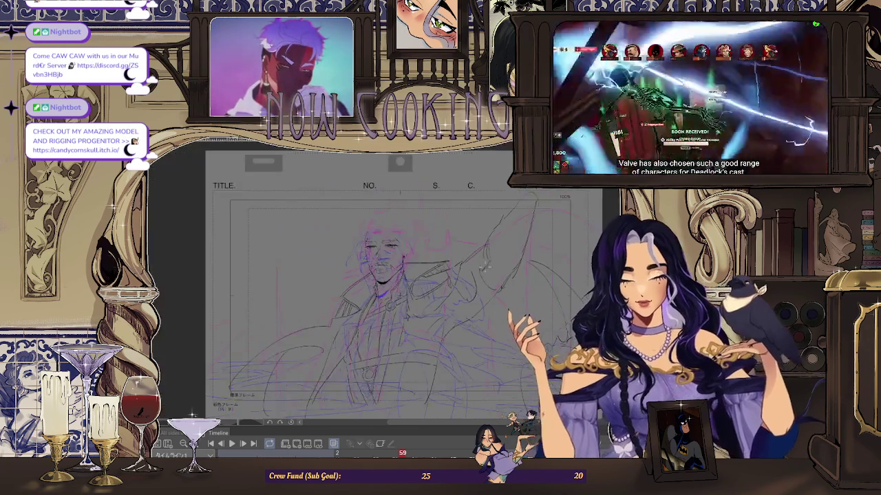
pyautogui.press('Right')
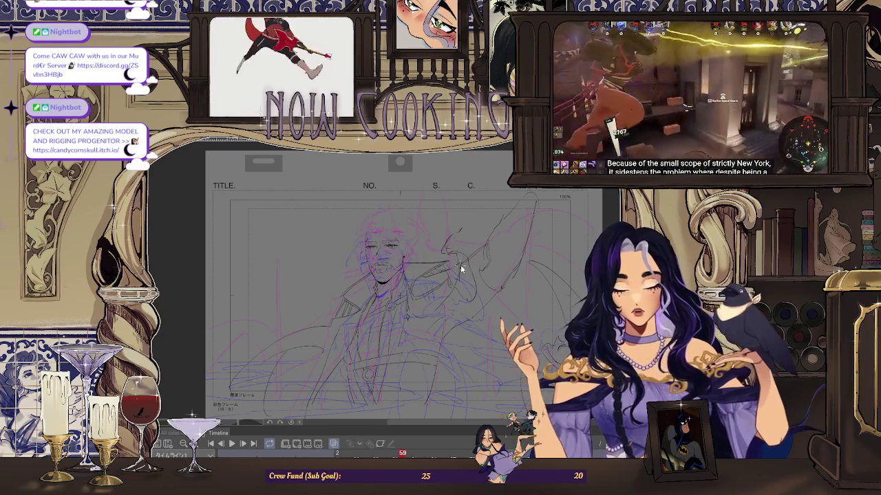
pyautogui.scroll(1, 470, 244)
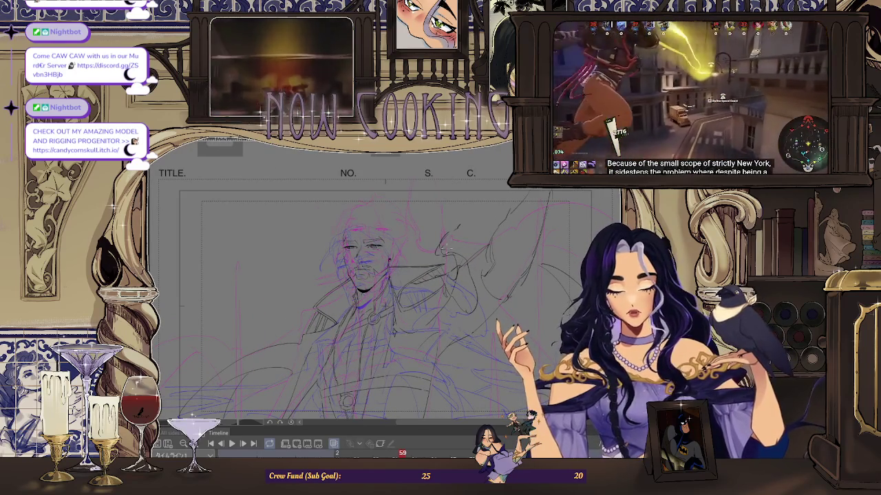
pyautogui.scroll(2, 453, 230)
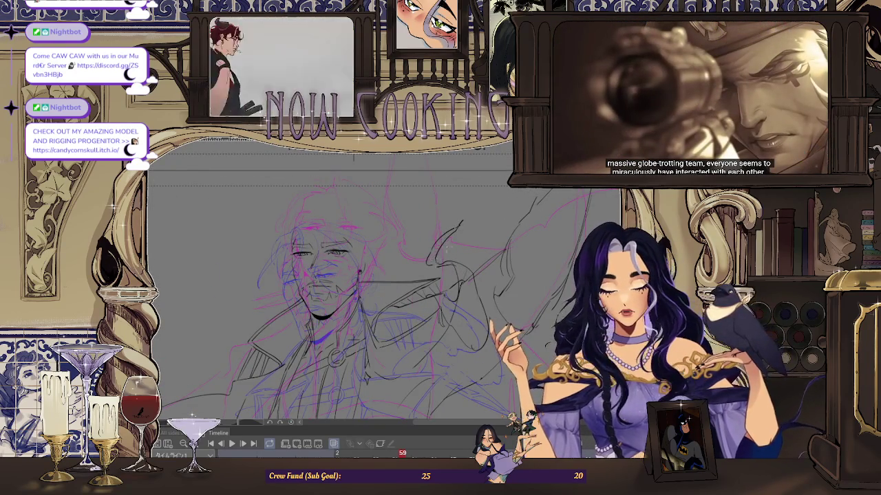
pyautogui.scroll(-3, 444, 234)
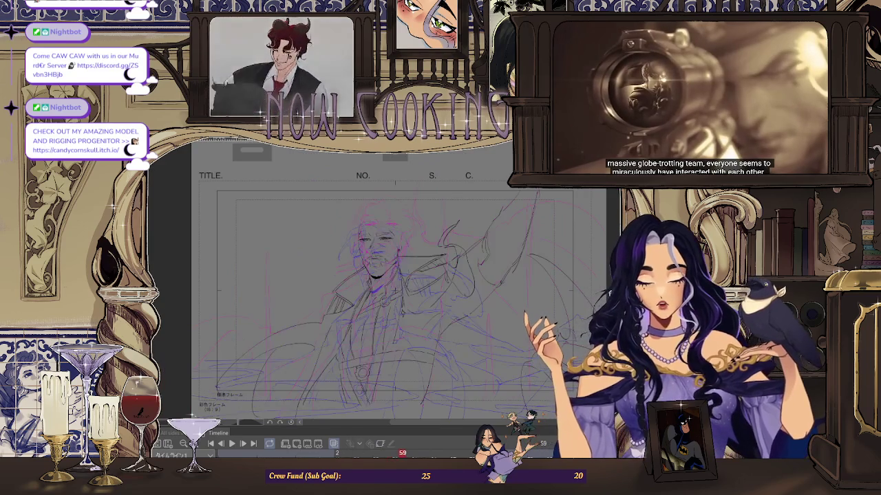
pyautogui.press('Right')
pyautogui.press('Right')
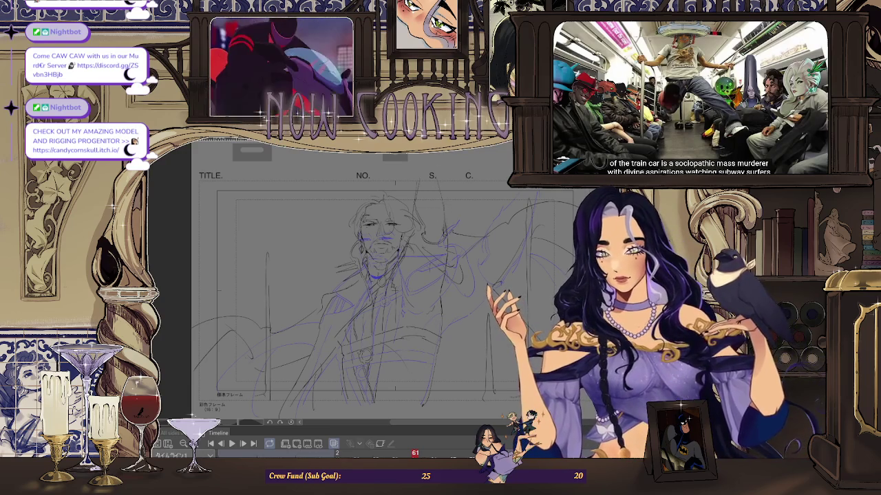
pyautogui.scroll(1, 443, 165)
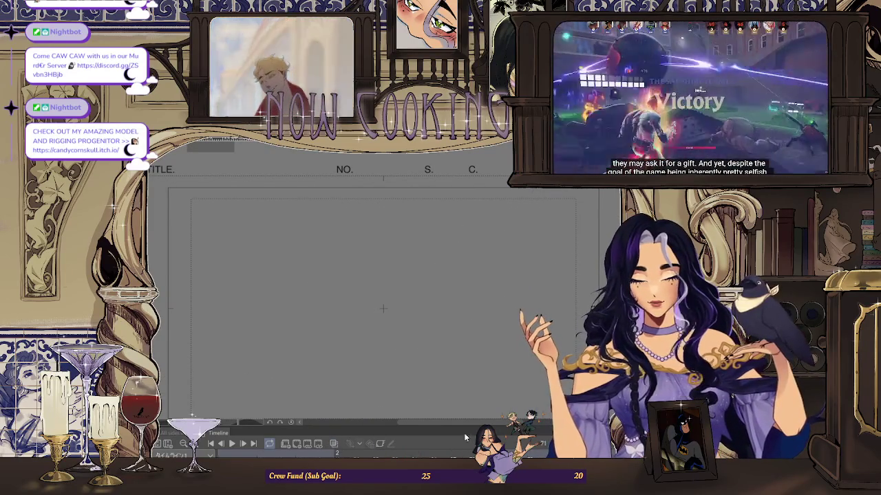
# - Step back from the blank page to frame 61's arm-raised sketch and zoom out
pyautogui.scroll(-4, 425, 289)
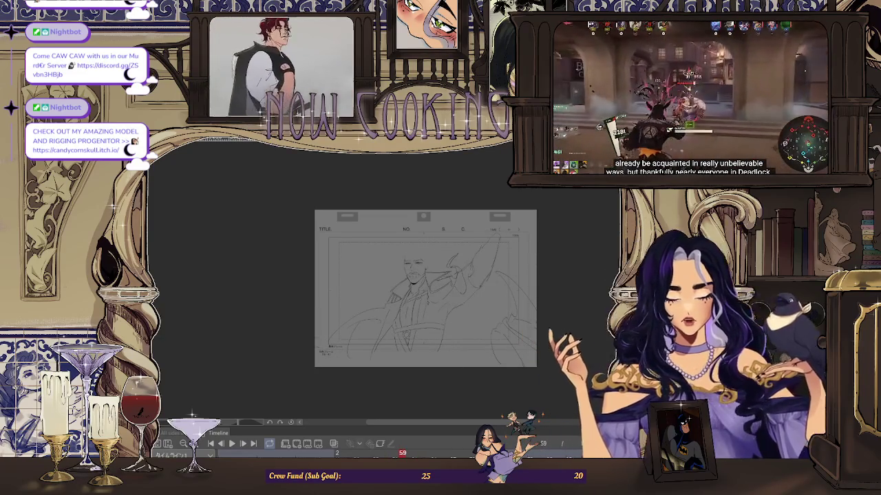
pyautogui.scroll(2, 472, 317)
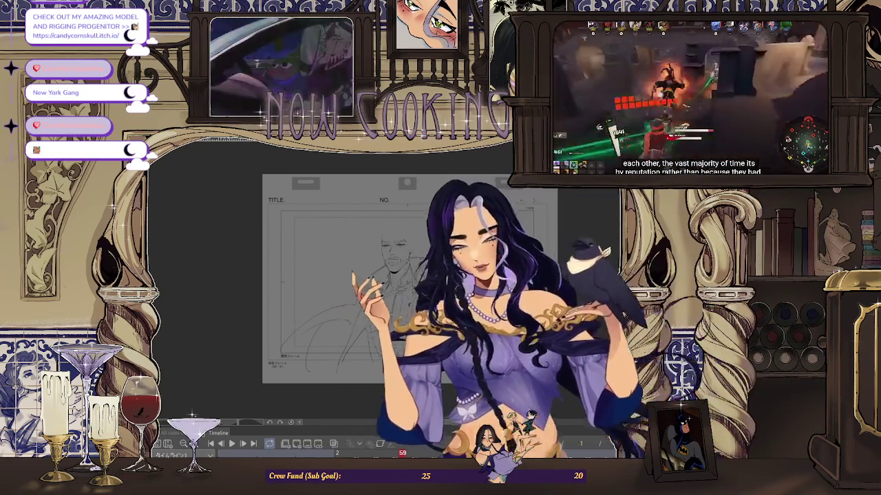
pyautogui.press('space')
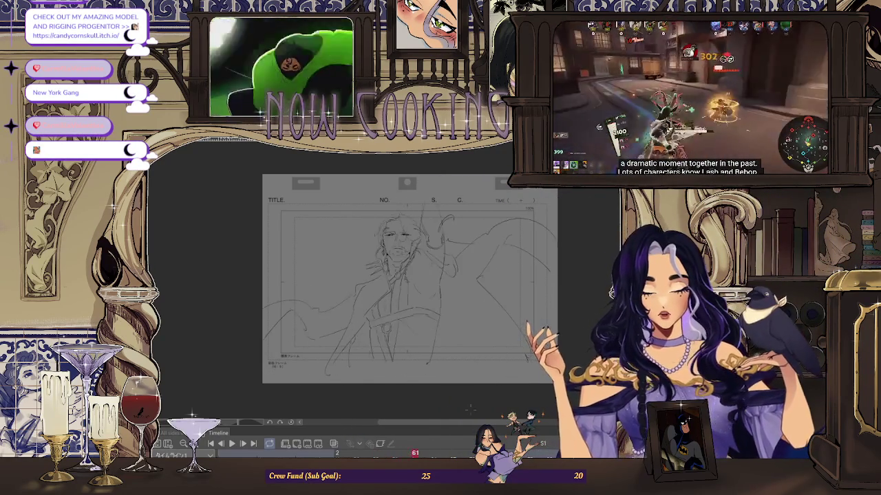
pyautogui.scroll(-1, 482, 296)
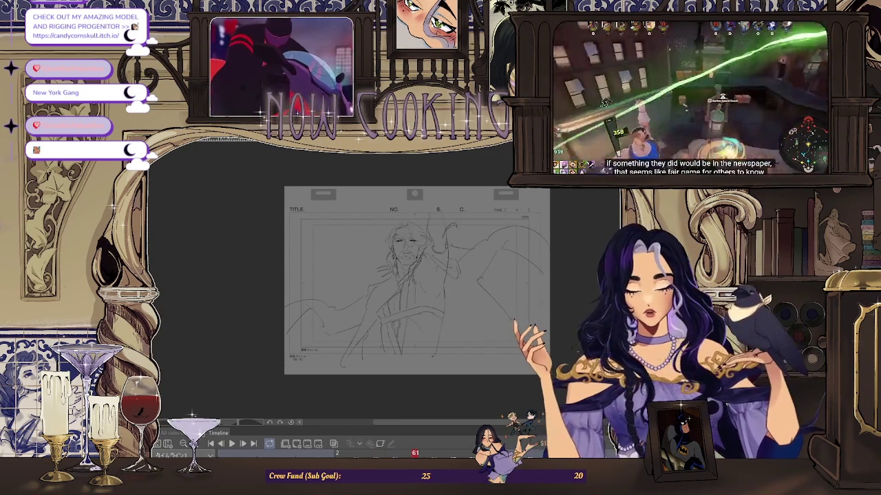
# - Mirror the canvas horizontally, flip between frames 57–61, and turn on blue onion skins
pyautogui.press('h')
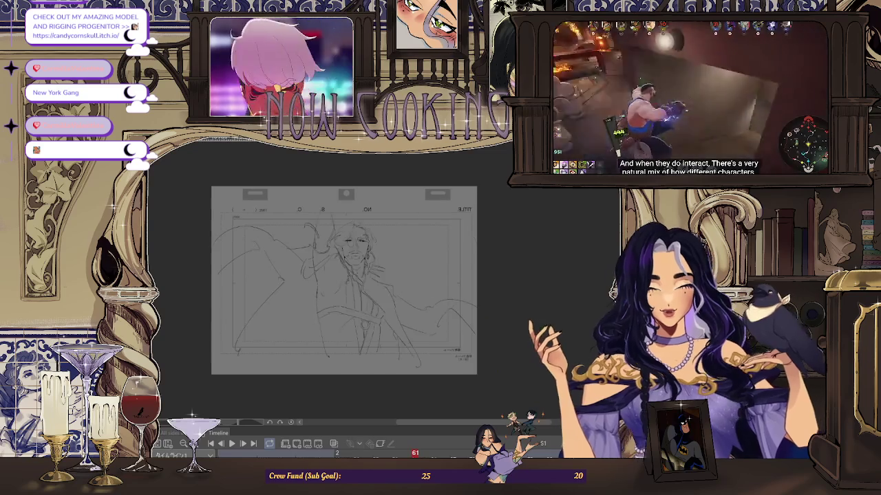
pyautogui.scroll(-1, 488, 377)
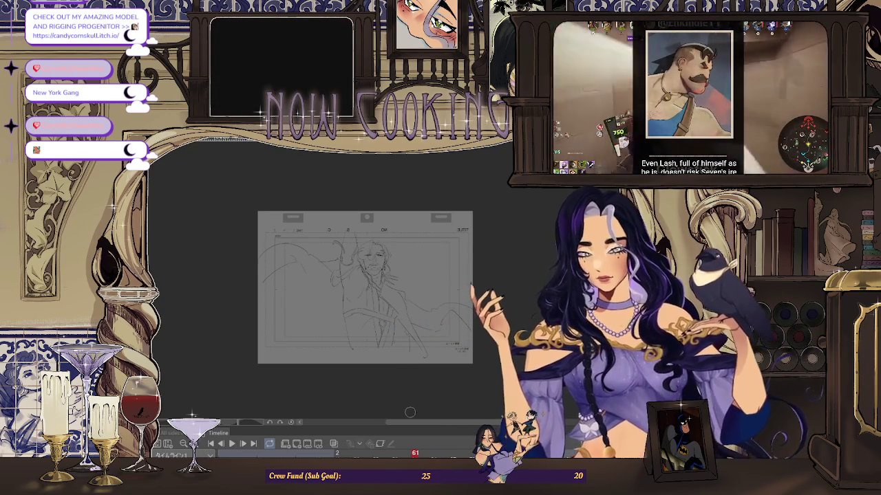
pyautogui.press('Left')
pyautogui.press('Left')
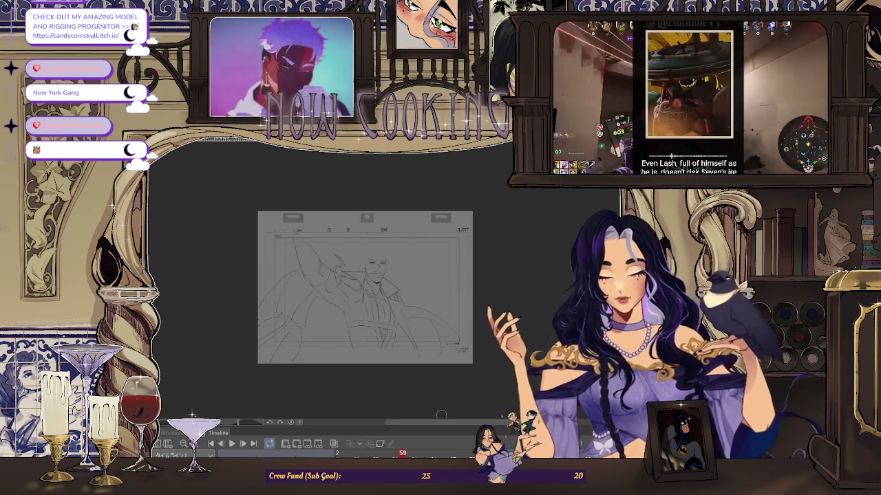
pyautogui.press('Right')
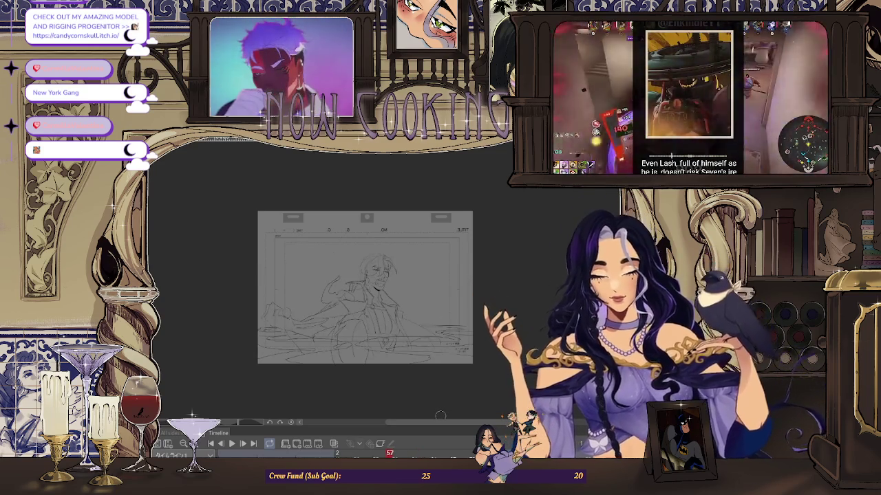
pyautogui.press('Left')
pyautogui.press('Right')
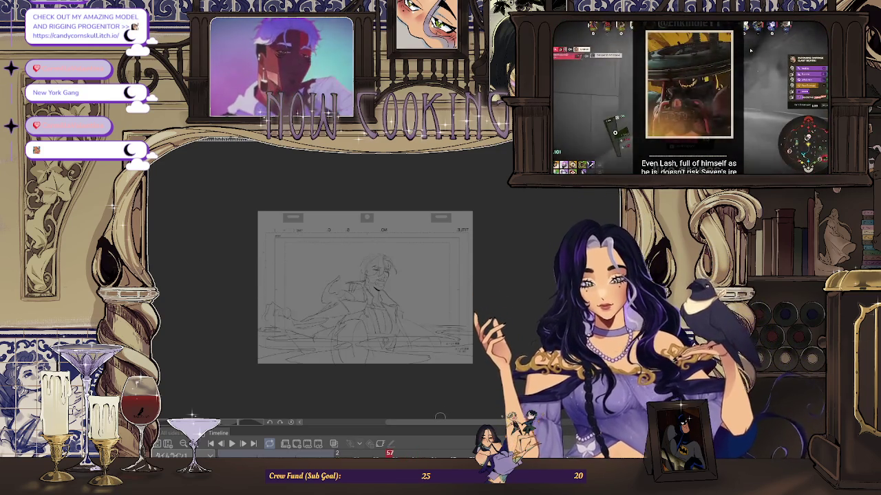
pyautogui.press('Left')
pyautogui.press('Right')
pyautogui.press('Right')
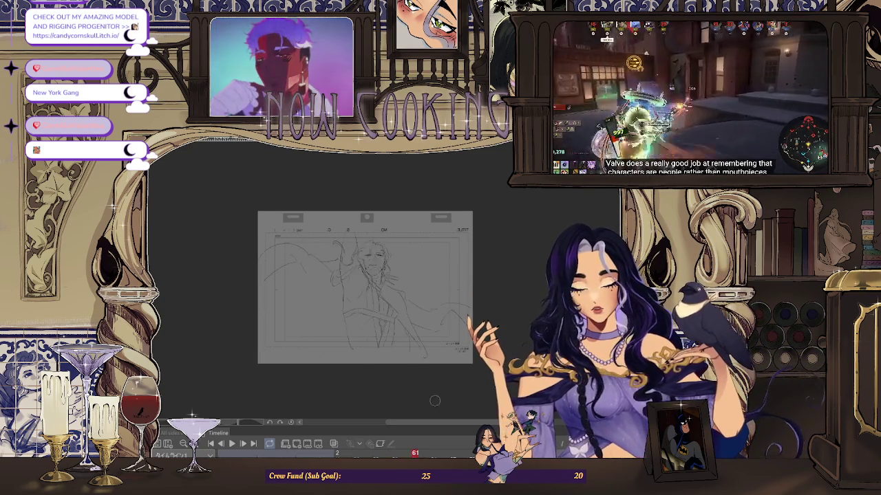
pyautogui.click(333, 444)
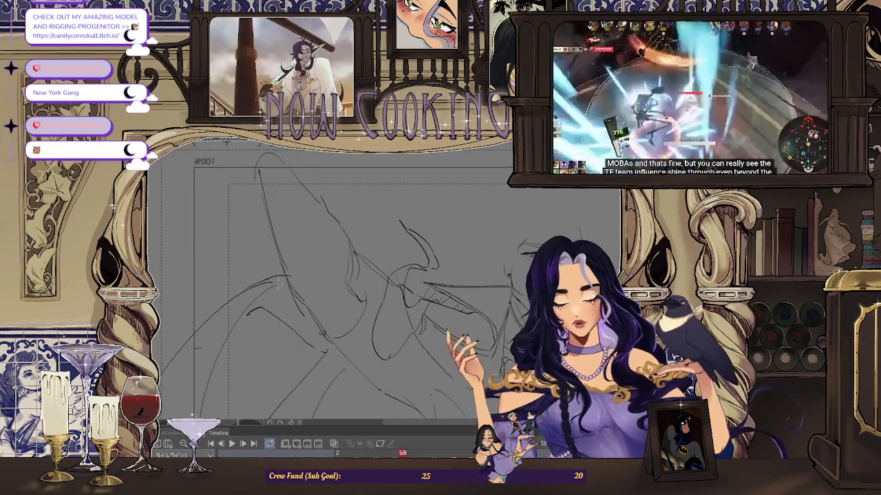
# - Zoom around the sketch and step forward two drawings to check the motion
pyautogui.scroll(1, 256, 289)
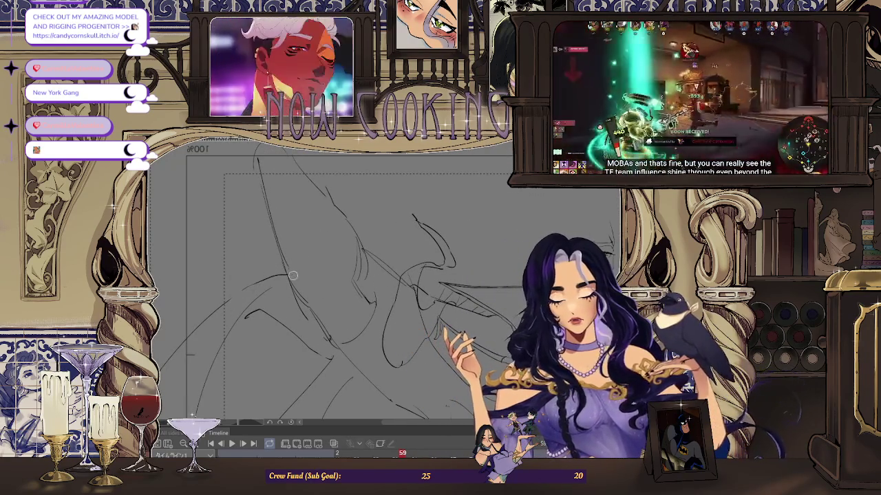
pyautogui.scroll(2, 292, 275)
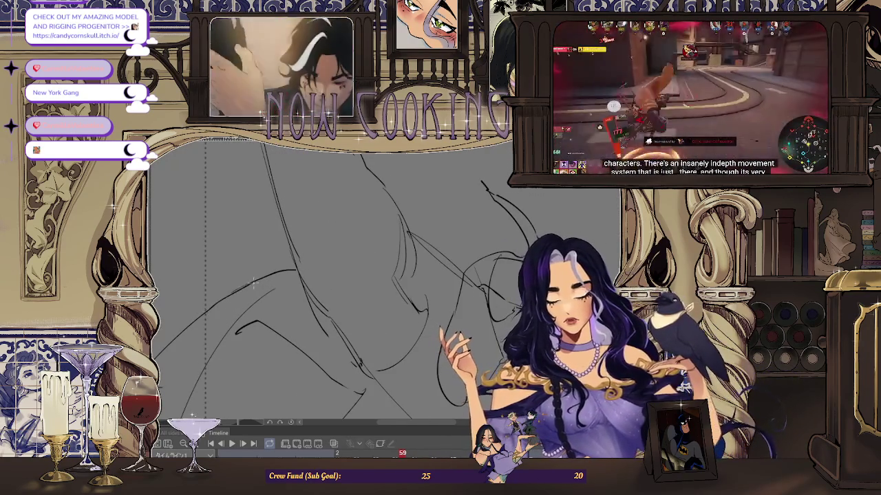
pyautogui.scroll(-2, 205, 316)
pyautogui.scroll(-3, 204, 316)
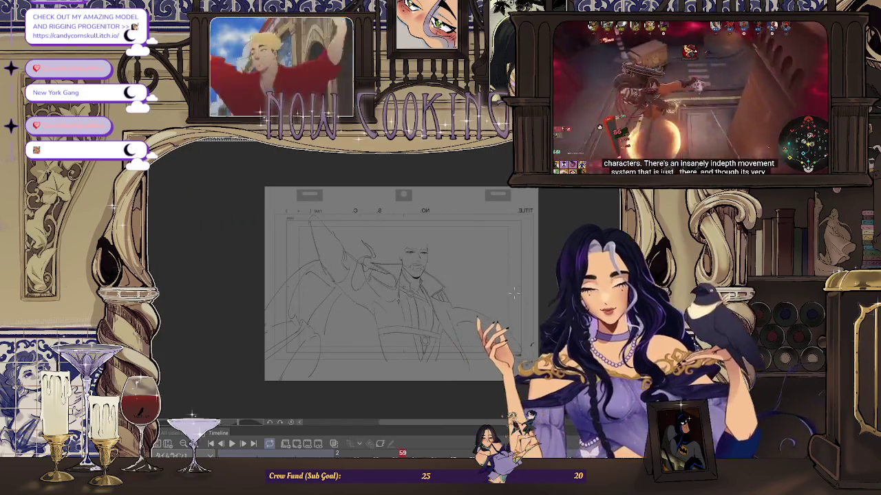
pyautogui.press('Right')
pyautogui.press('Right')
pyautogui.press('Right')
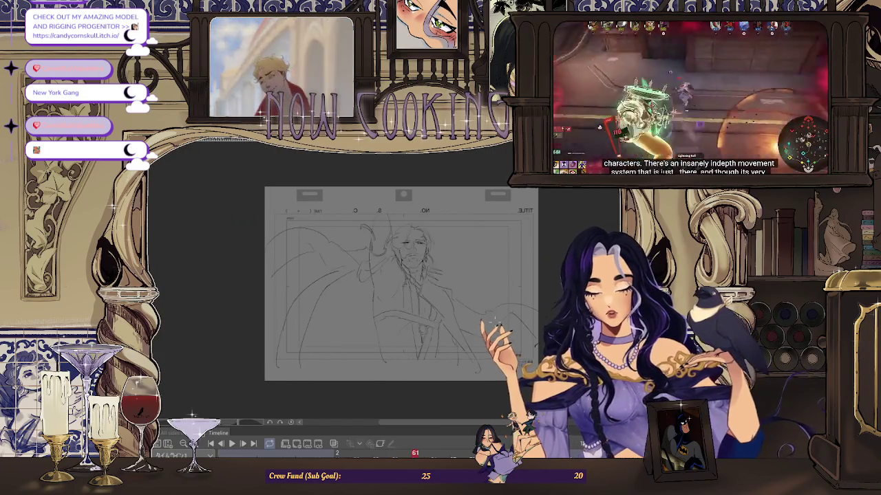
pyautogui.press('Right')
# - Reposition the whole page in view, unmirrored, on frame 58
pyautogui.scroll(3, 324, 256)
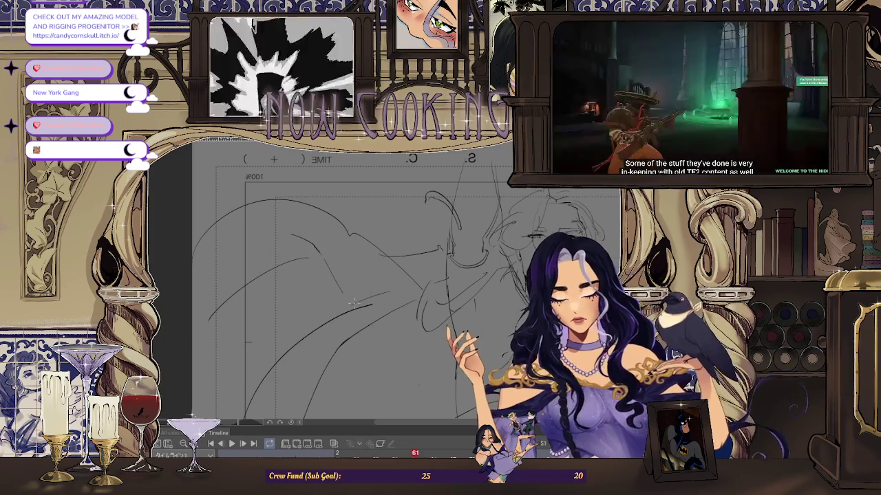
pyautogui.scroll(2, 351, 303)
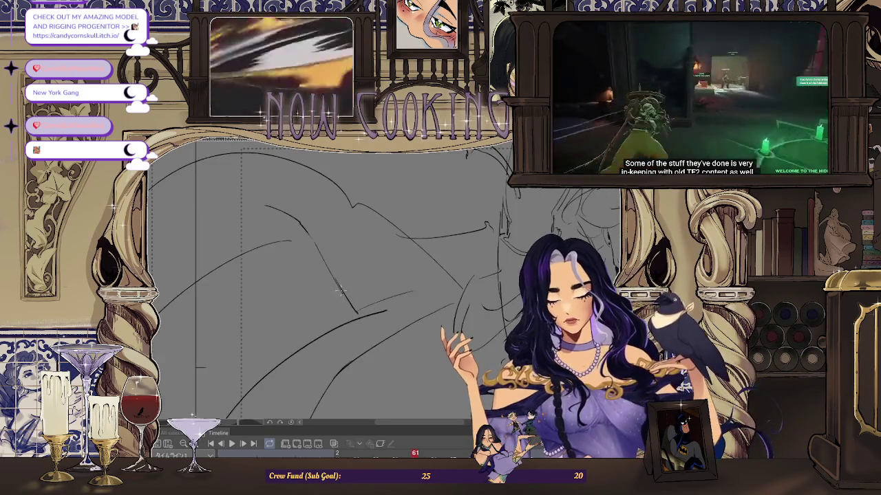
pyautogui.scroll(3, 302, 219)
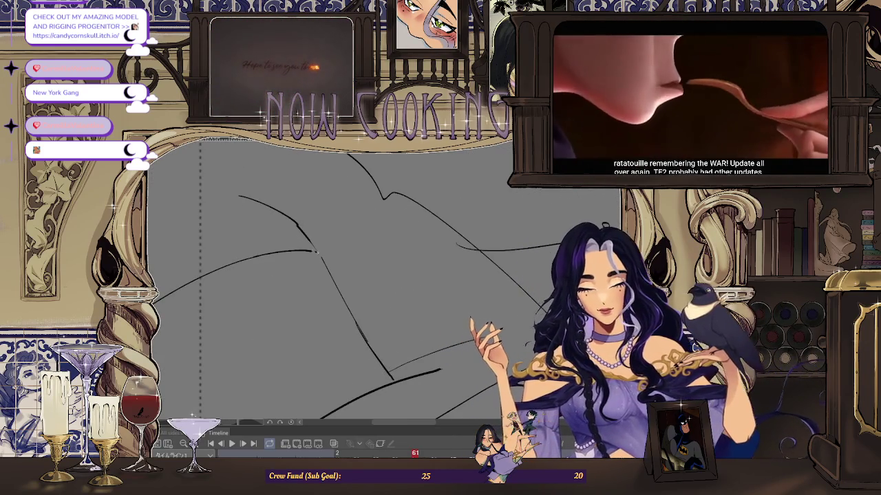
pyautogui.scroll(-5, 274, 264)
pyautogui.moveTo(523, 253); pyautogui.dragTo(369, 258)
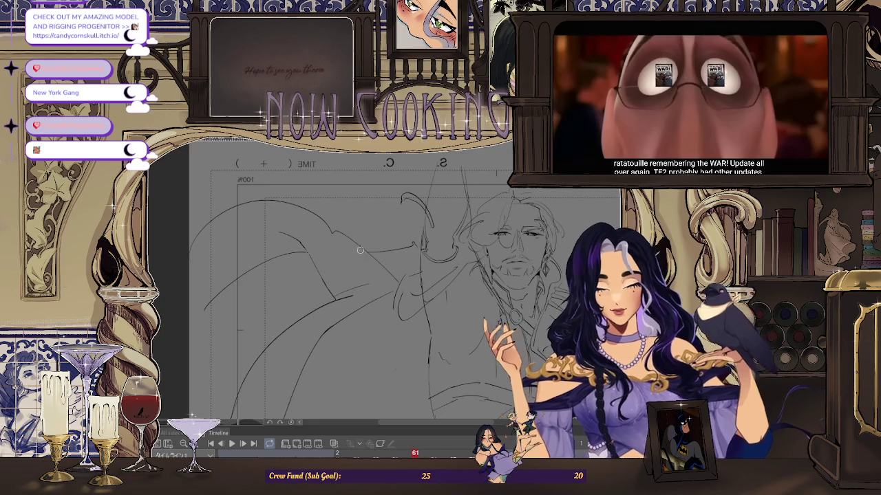
pyautogui.scroll(-3, 369, 258)
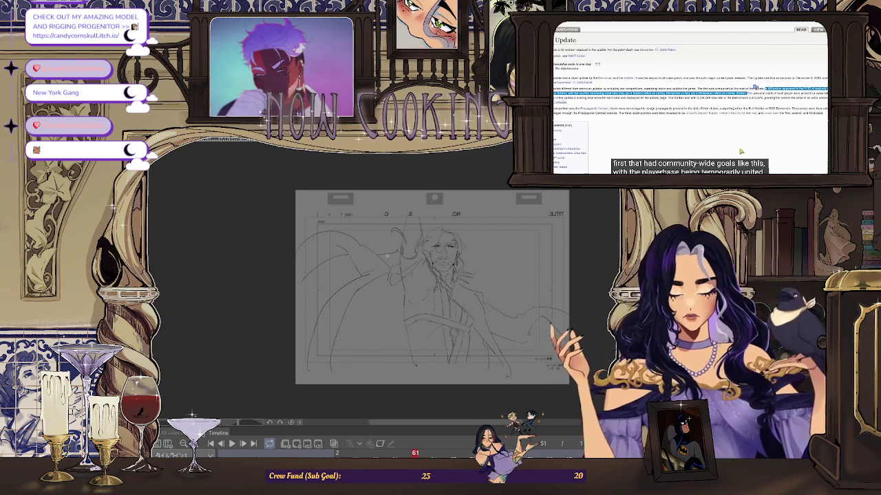
pyautogui.moveTo(387, 256); pyautogui.dragTo(282, 256)
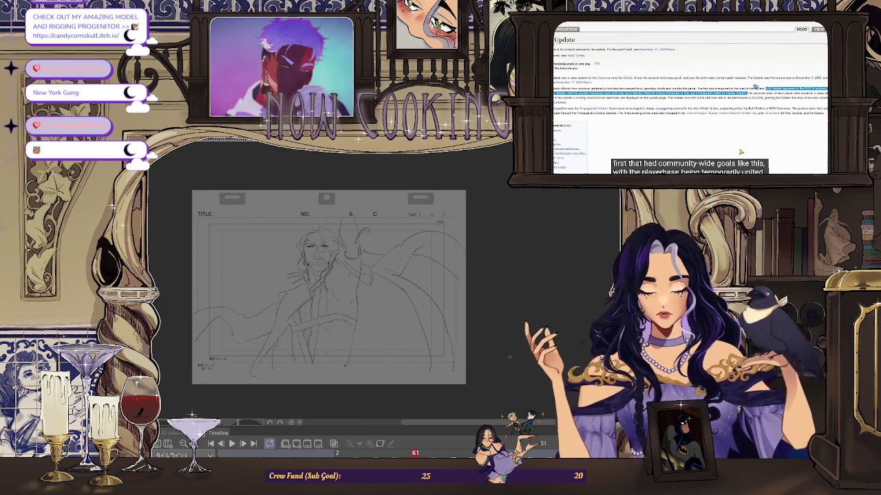
pyautogui.scroll(-3, 465, 355)
pyautogui.scroll(2, 312, 341)
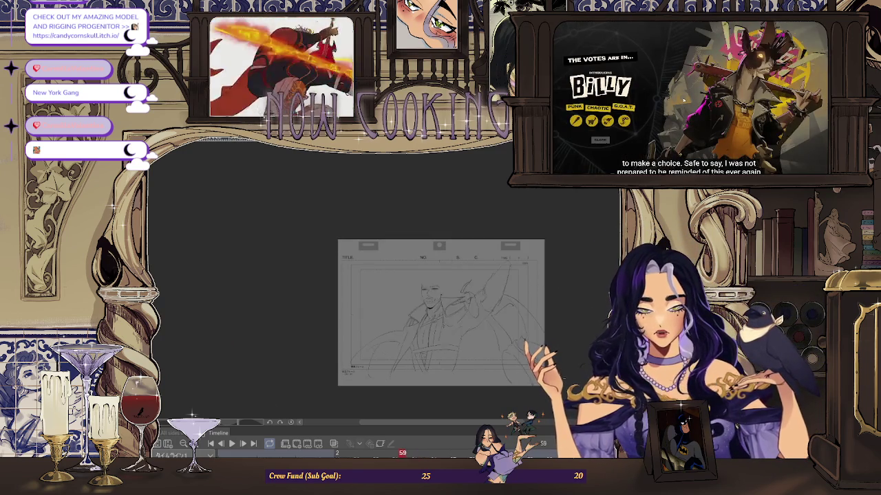
# - Mirror frame 55's rough colour sketch with H and zoom in on the face and coat
pyautogui.scroll(2, 471, 354)
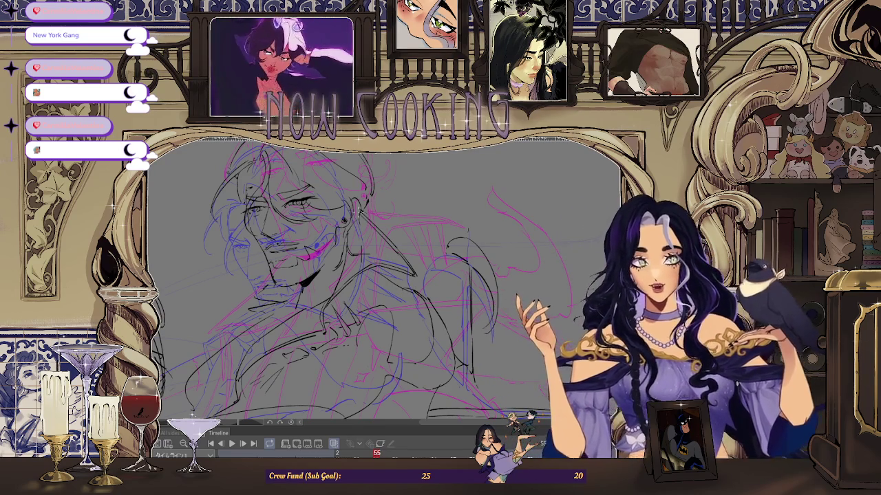
pyautogui.press('h')
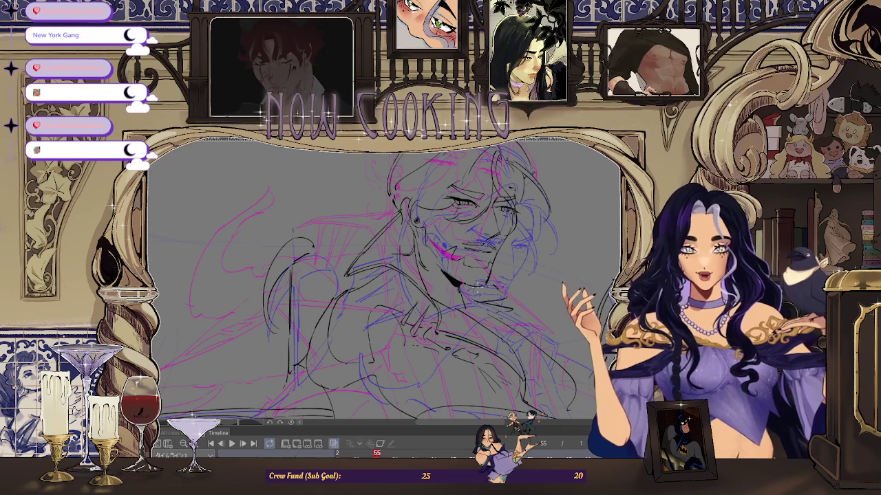
pyautogui.scroll(2, 385, 275)
pyautogui.scroll(1, 385, 275)
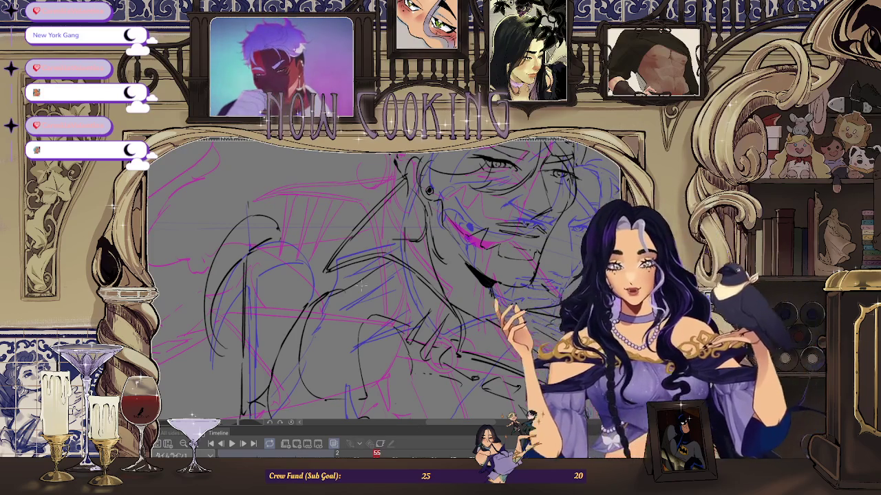
pyautogui.scroll(-2, 382, 278)
pyautogui.scroll(1, 392, 341)
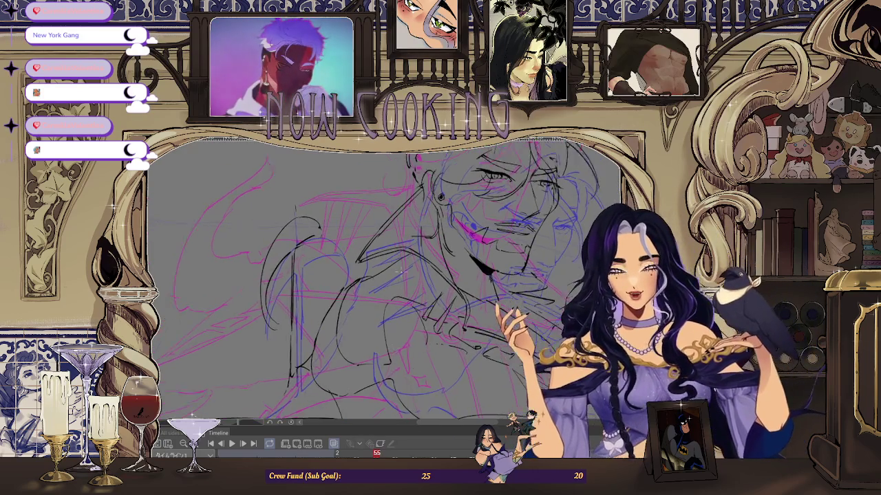
pyautogui.scroll(1, 392, 341)
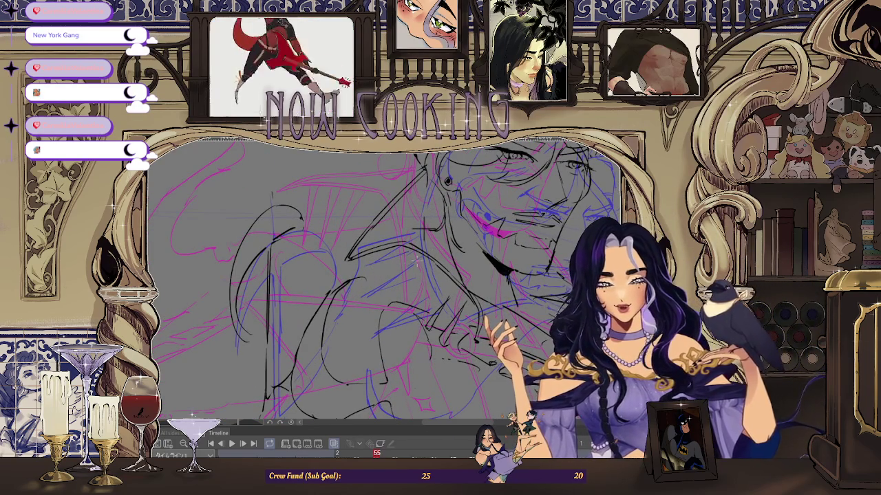
pyautogui.scroll(-2, 403, 260)
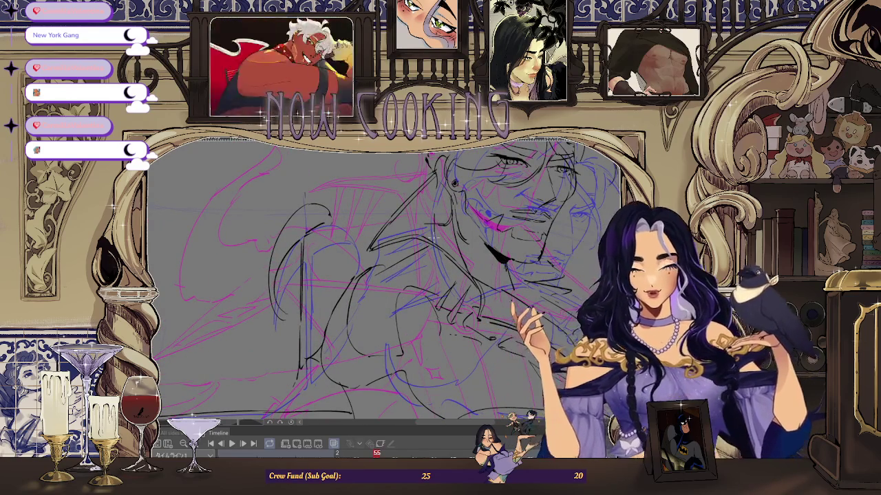
pyautogui.press('-')
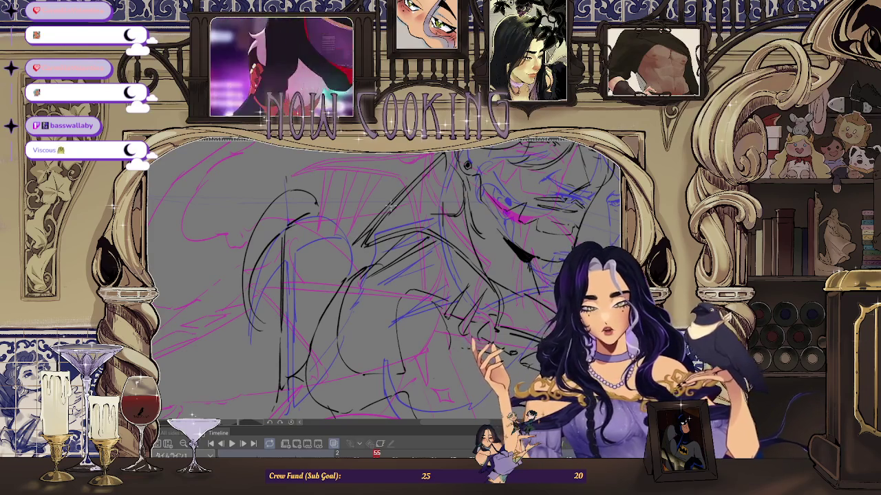
pyautogui.scroll(1, 385, 275)
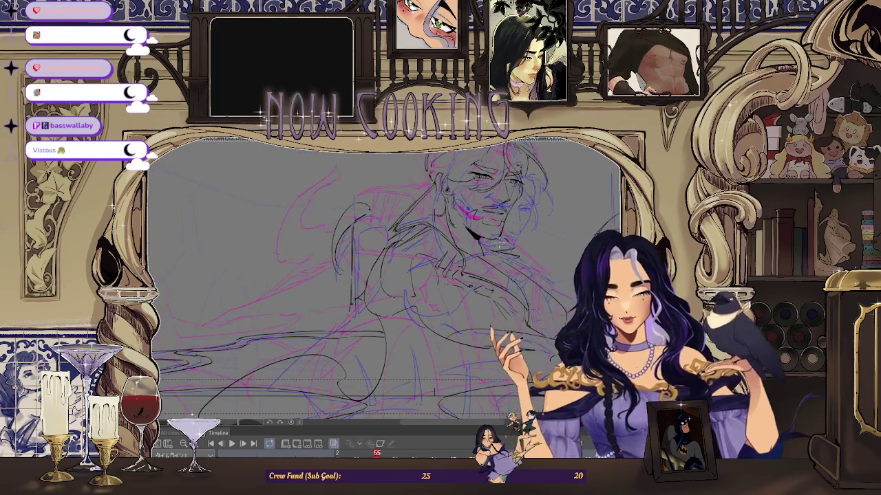
# - Scrub the timeline to frame 57, zoom in on the face, then back out to the full frame
pyautogui.moveTo(337, 452); pyautogui.dragTo(390, 454)
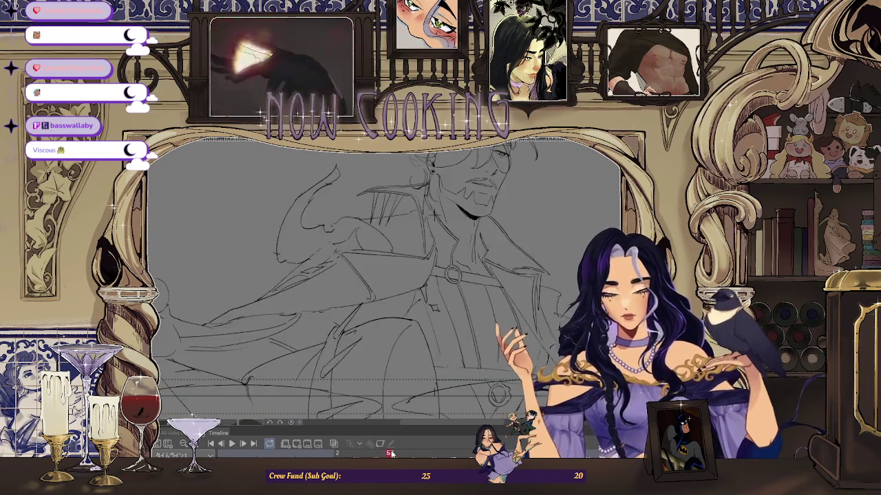
pyautogui.scroll(-1, 530, 241)
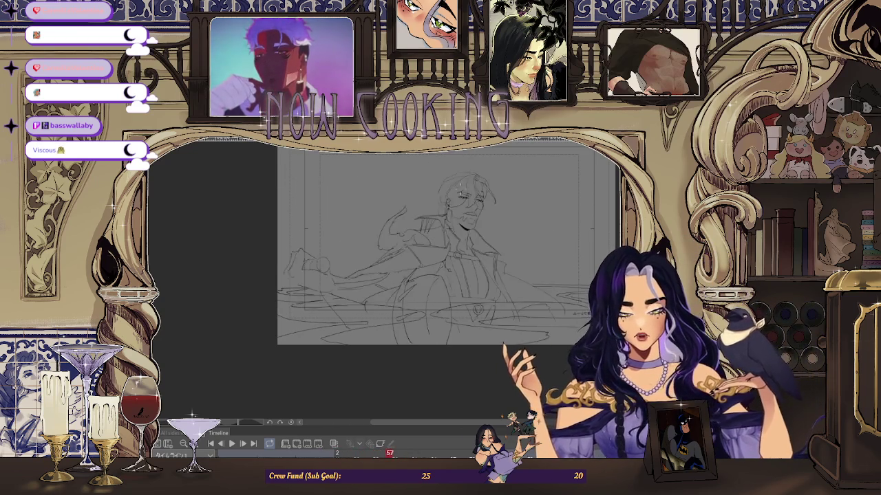
pyautogui.hotkey('ctrl', '+')
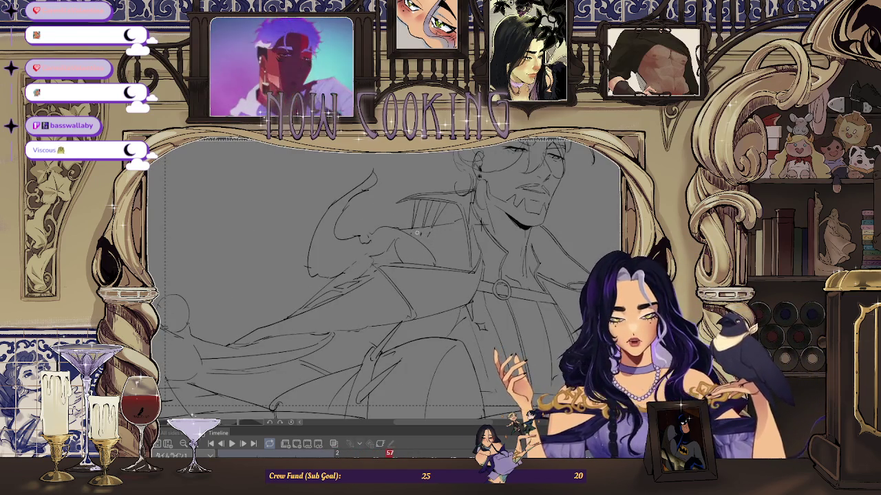
pyautogui.hotkey('ctrl', '+')
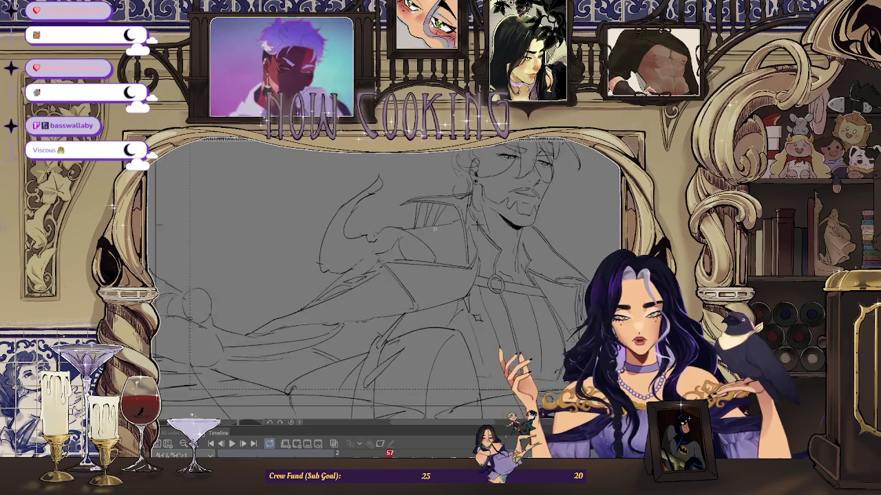
pyautogui.hotkey('ctrl', '-')
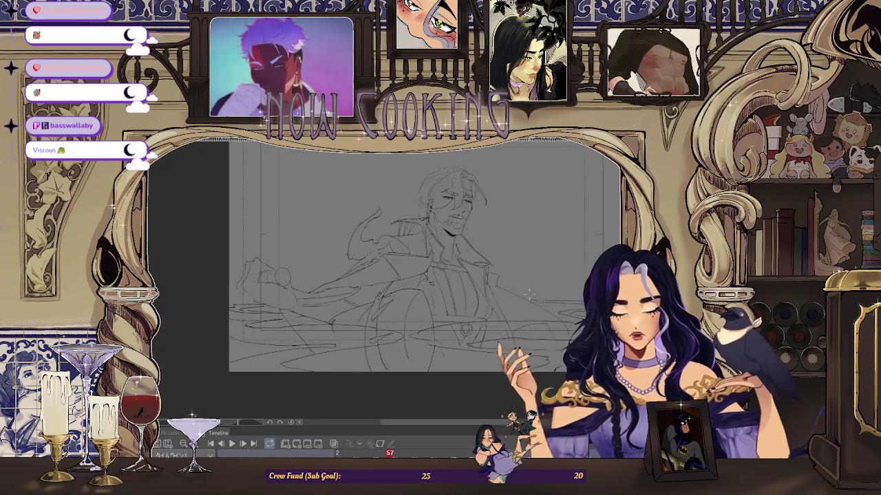
# - Flick between frames 55 and 61 to compare the arm-raising poses
pyautogui.press('Left')
pyautogui.press('Left')
pyautogui.press('Right')
pyautogui.press('Right')
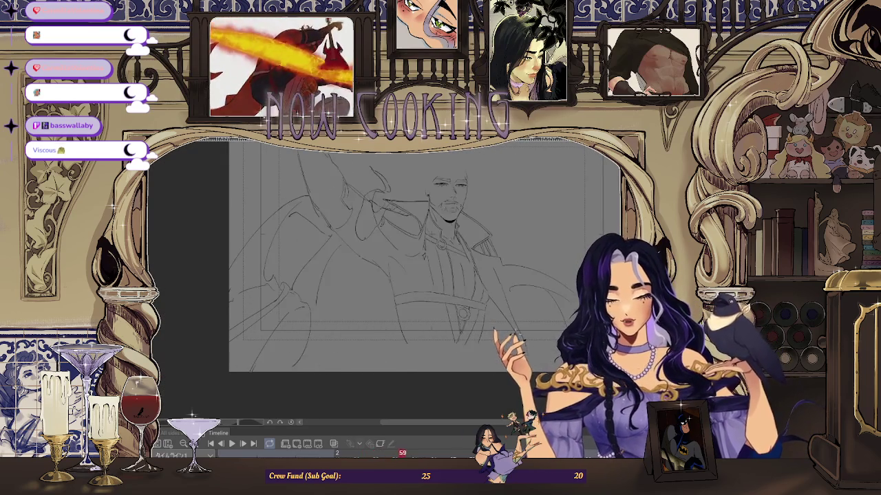
pyautogui.press('Left')
pyautogui.press('Left')
pyautogui.press('Right')
pyautogui.press('Right')
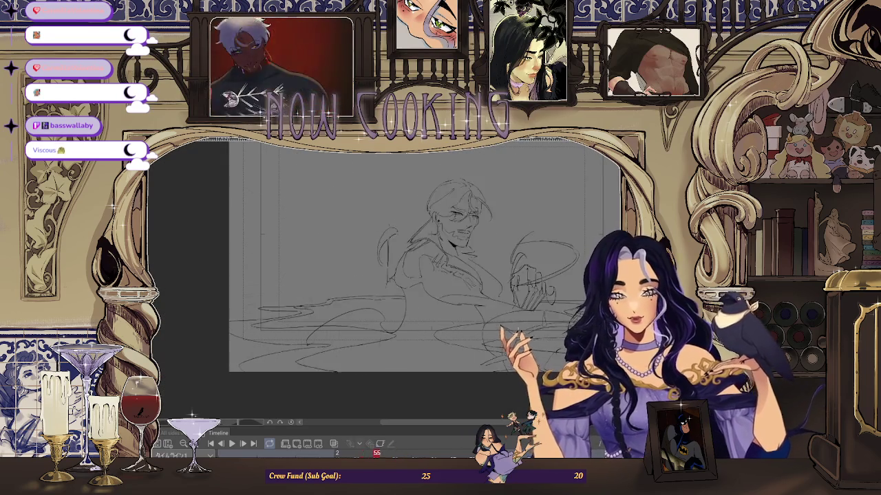
pyautogui.press('Right')
pyautogui.press('Right')
pyautogui.press('Right')
pyautogui.press('Right')
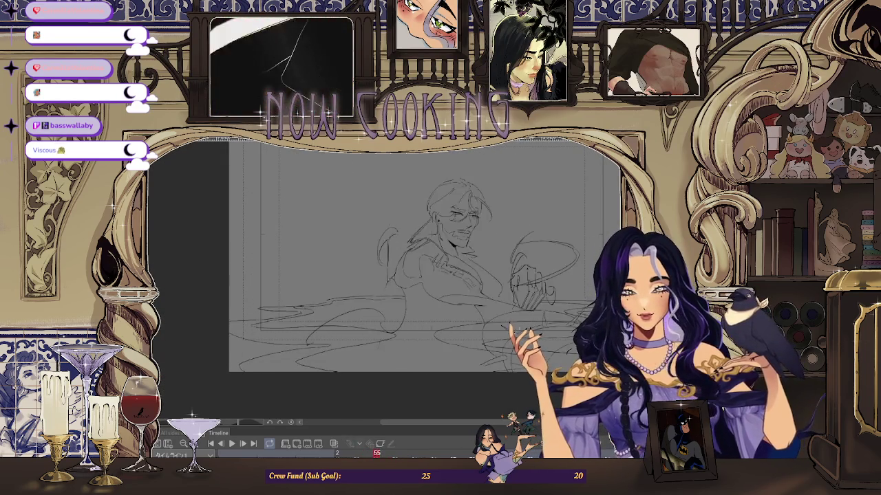
pyautogui.press('Left')
pyautogui.press('Left')
pyautogui.press('Right')
pyautogui.press('Right')
pyautogui.press('Left')
pyautogui.press('Left')
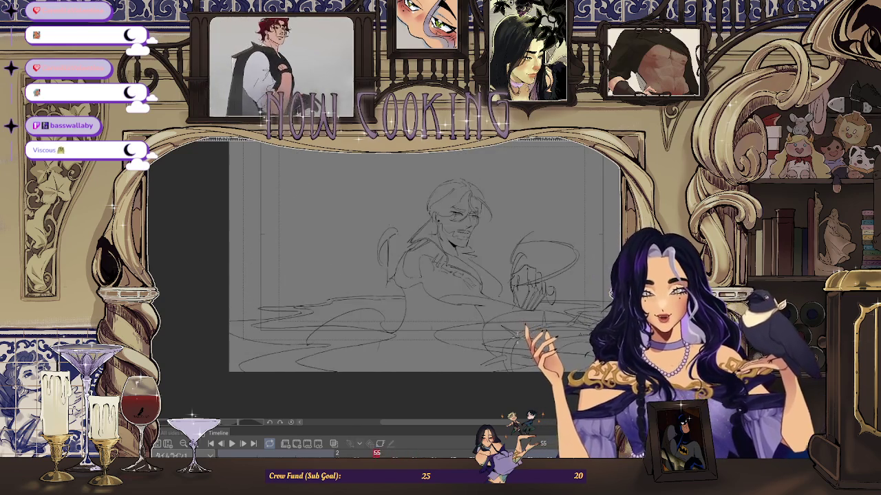
pyautogui.press('Right')
pyautogui.press('Right')
pyautogui.press('Left')
pyautogui.press('Left')
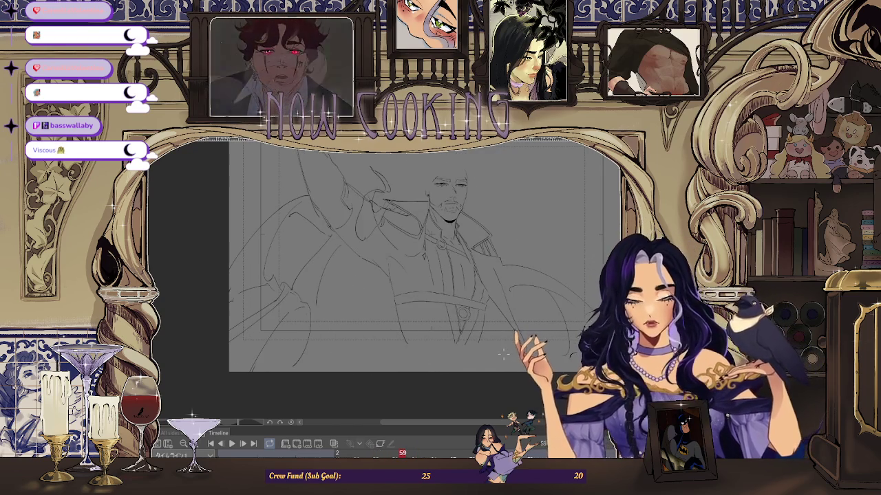
pyautogui.press('Right')
pyautogui.press('Left')
pyautogui.press('Right')
pyautogui.press('Left')
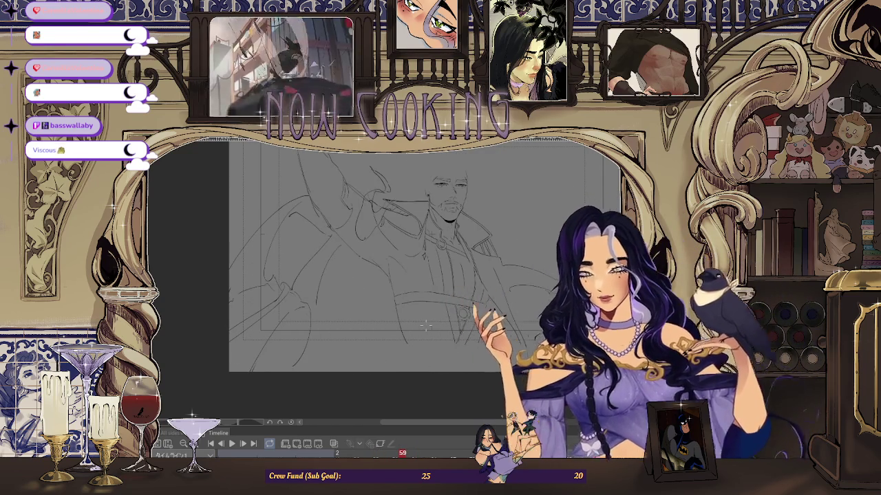
# - Compare frame 59 against frame 57 and its neighbours, settling on frame 59
pyautogui.scroll(-2, 532, 281)
pyautogui.scroll(2, 532, 281)
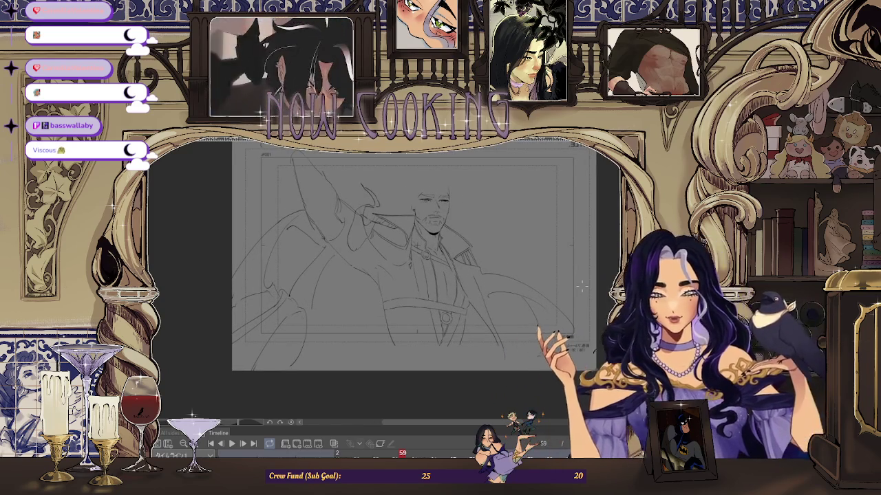
pyautogui.press('Right')
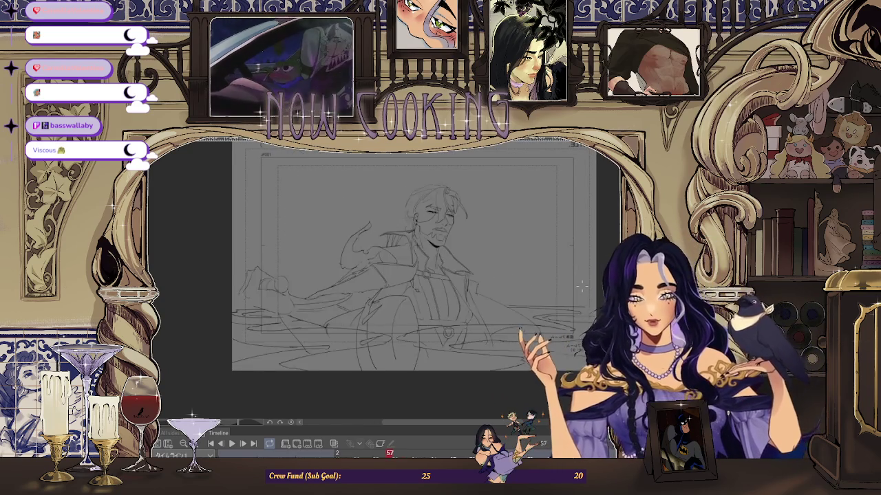
pyautogui.press('Left')
pyautogui.press('Right')
pyautogui.press('Left')
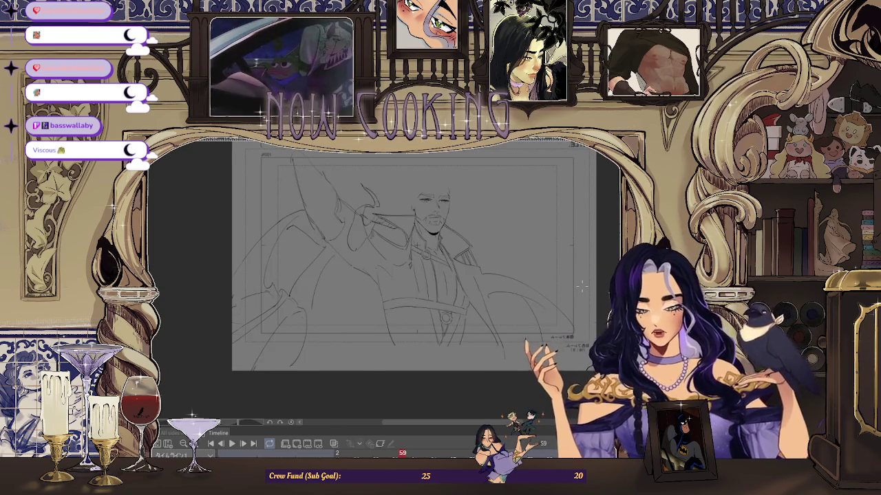
pyautogui.press('Left')
pyautogui.press('Left')
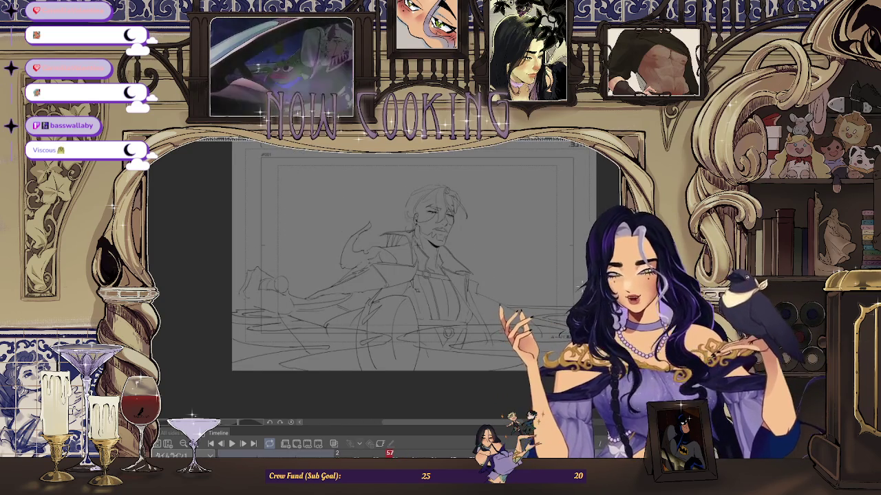
pyautogui.press('Right')
pyautogui.press('Right')
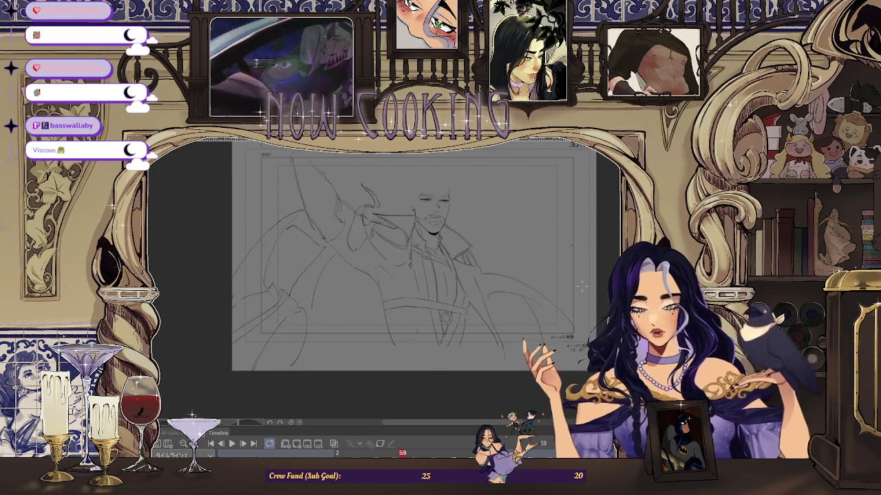
pyautogui.press('Left')
pyautogui.press('Right')
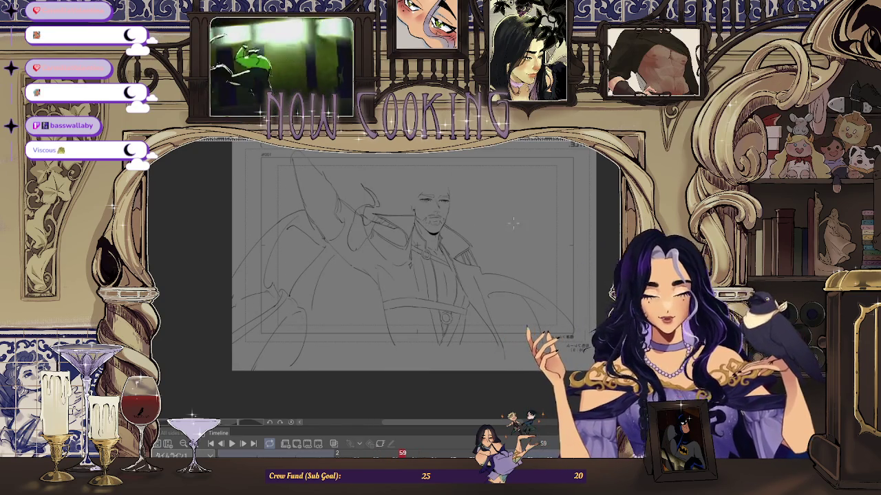
# - Zoom out to view the full sheet of frame 59's drawing
pyautogui.scroll(2, 514, 223)
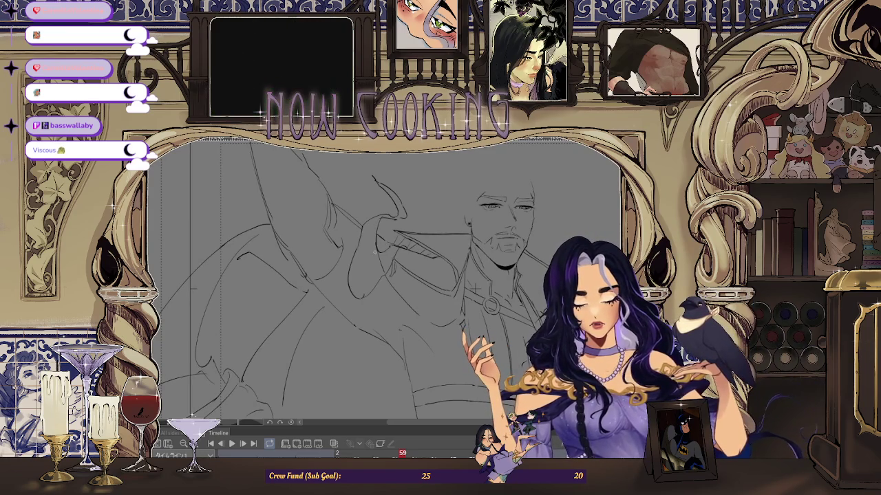
pyautogui.scroll(1, 379, 253)
pyautogui.scroll(1, 377, 249)
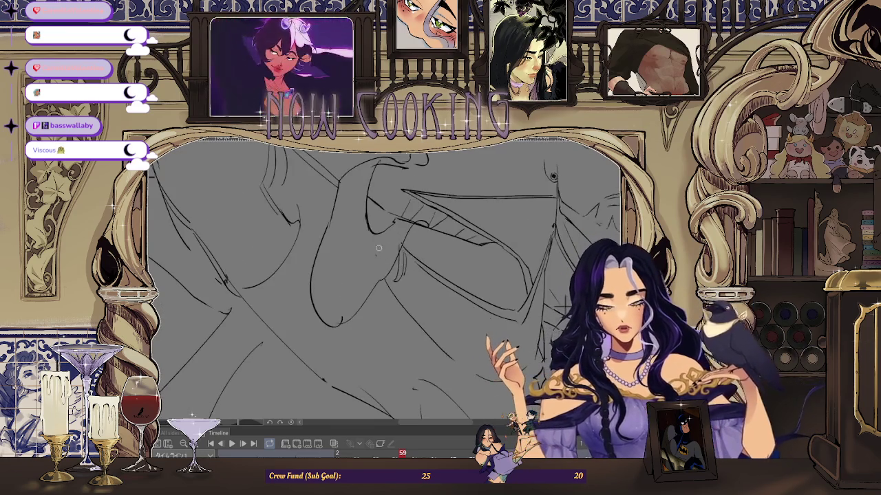
pyautogui.scroll(1, 406, 222)
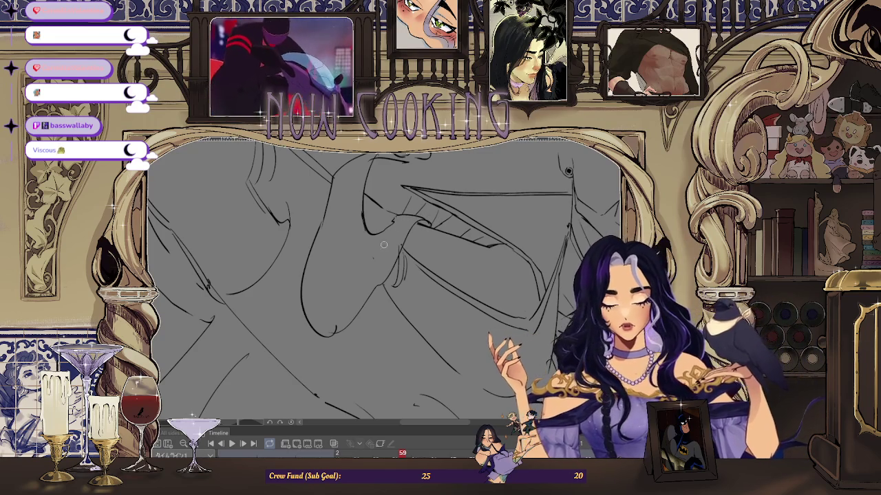
pyautogui.scroll(-3, 389, 263)
pyautogui.scroll(-1, 374, 326)
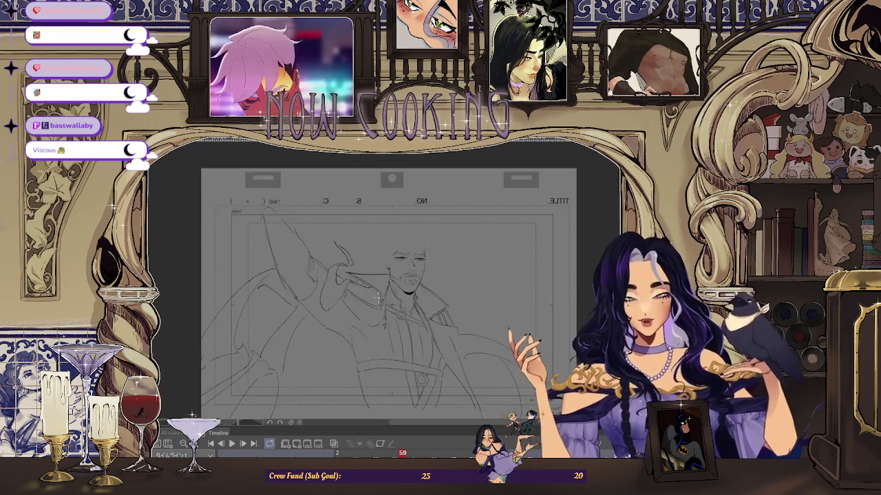
pyautogui.scroll(1, 375, 326)
pyautogui.scroll(-2, 407, 231)
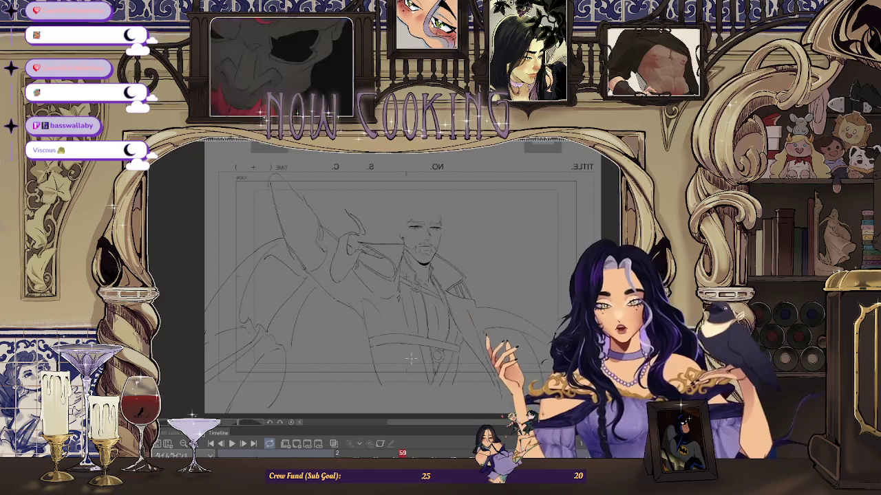
# - Step through the inbetweens to frame 61, flicking back once to compare
pyautogui.press('Right')
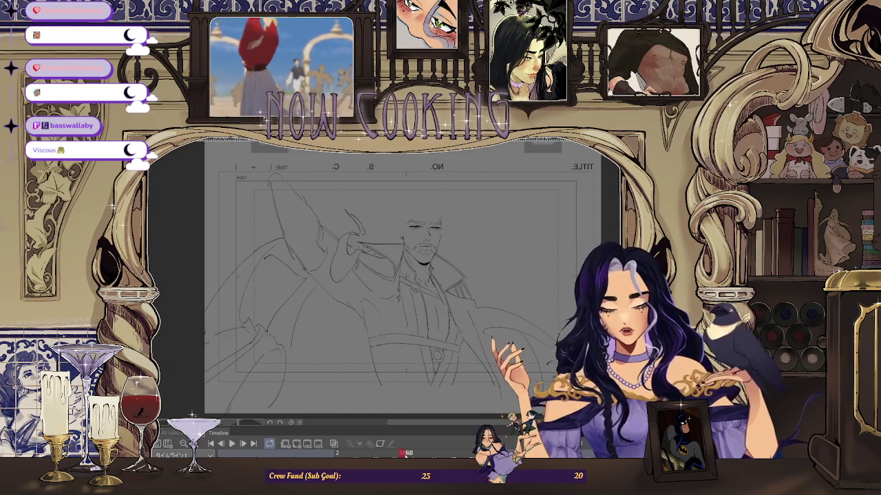
pyautogui.press('Right')
pyautogui.press('Left')
pyautogui.press('Right')
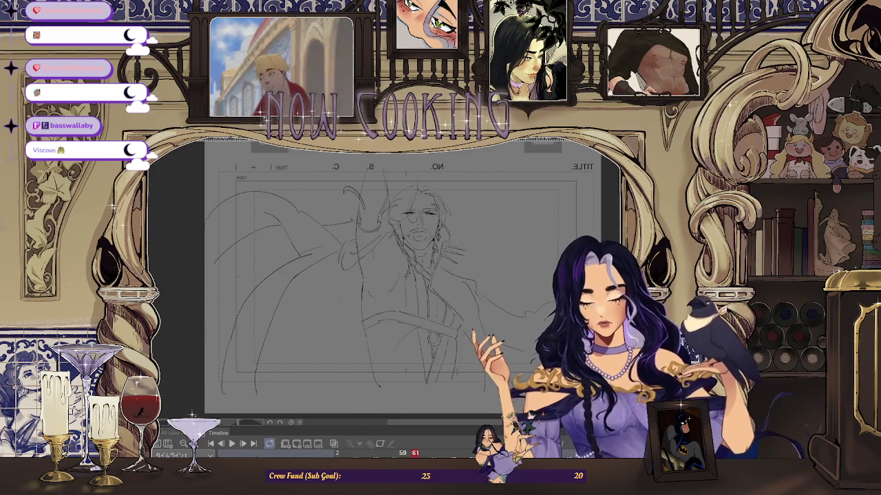
pyautogui.press('Left')
pyautogui.press('Right')
# - Zoom in around frame 61's face and chest to inspect the drawing
pyautogui.scroll(2, 357, 200)
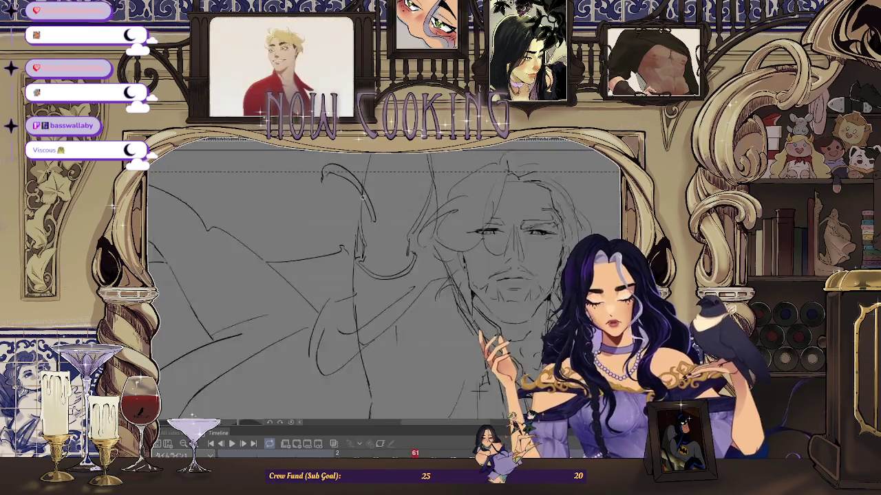
pyautogui.scroll(2, 357, 200)
pyautogui.scroll(1, 364, 196)
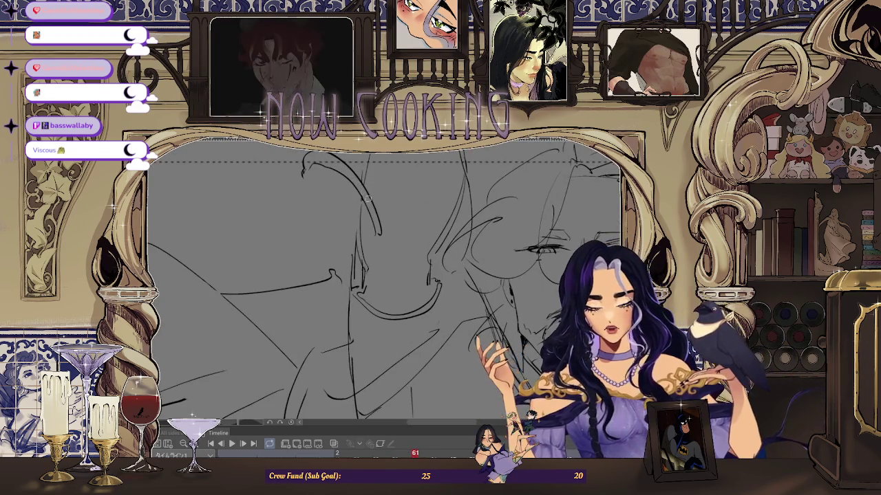
pyautogui.scroll(-3, 368, 199)
pyautogui.scroll(1, 368, 234)
pyautogui.scroll(-1, 370, 275)
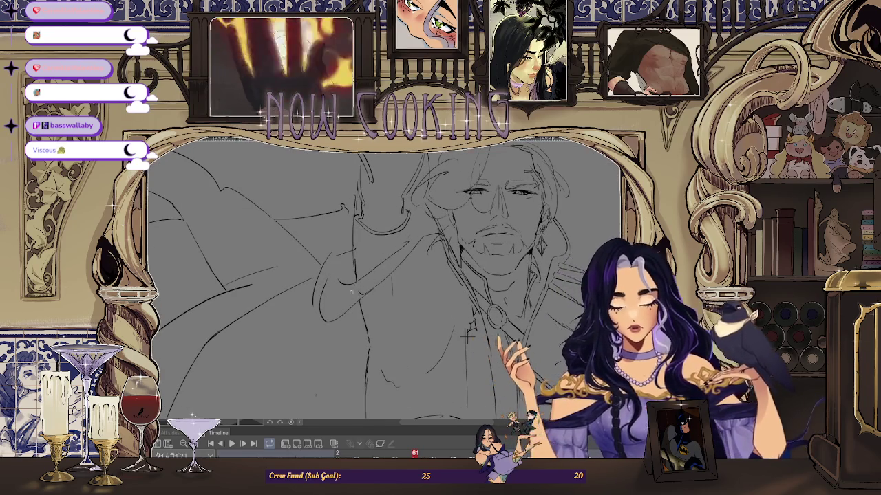
pyautogui.scroll(-2, 468, 337)
pyautogui.scroll(2, 515, 313)
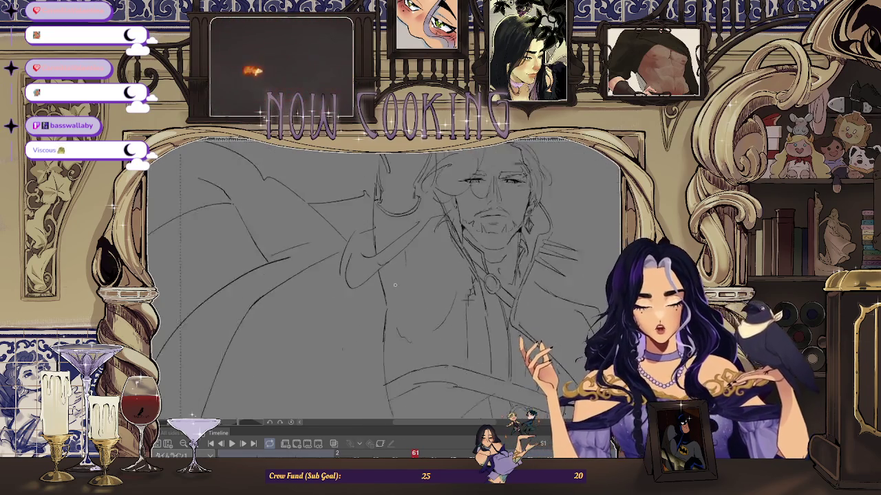
pyautogui.scroll(2, 514, 313)
pyautogui.scroll(-2, 514, 313)
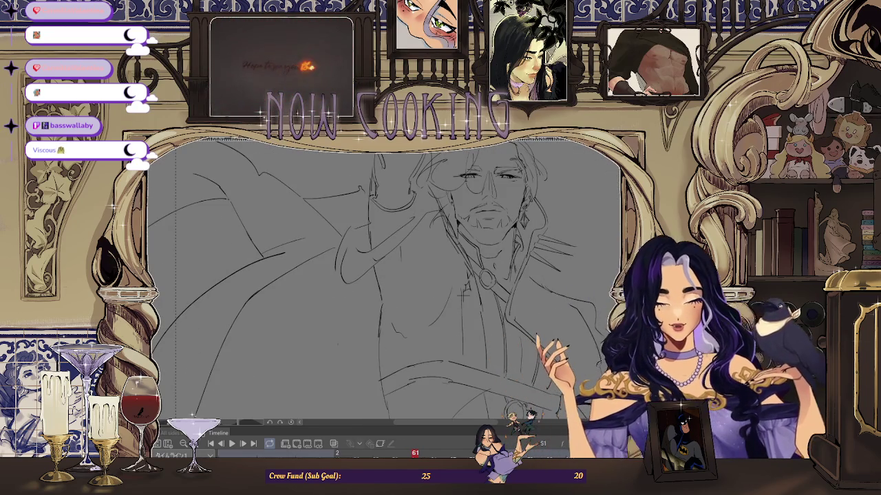
pyautogui.scroll(1, 465, 292)
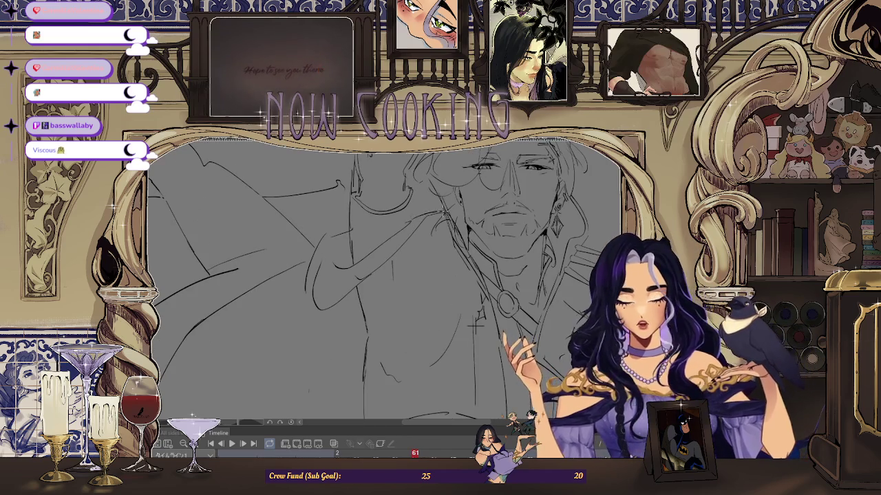
pyautogui.scroll(-1, 474, 329)
pyautogui.scroll(1, 477, 329)
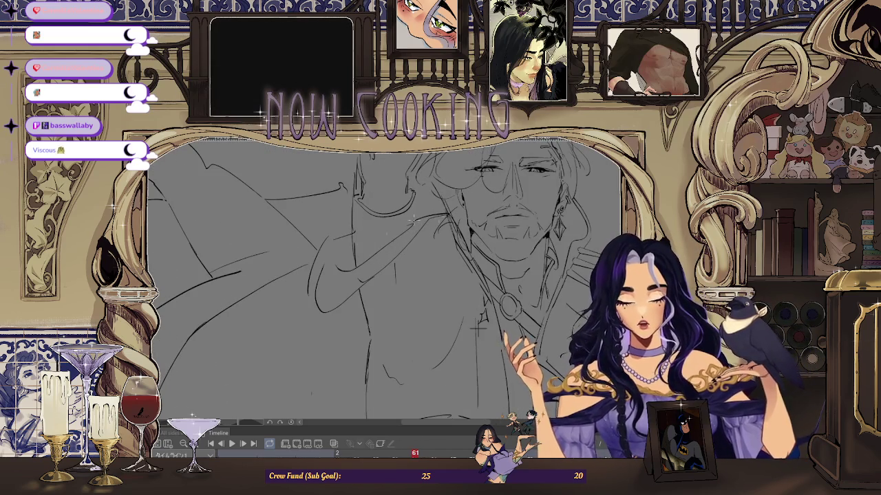
pyautogui.scroll(-3, 385, 275)
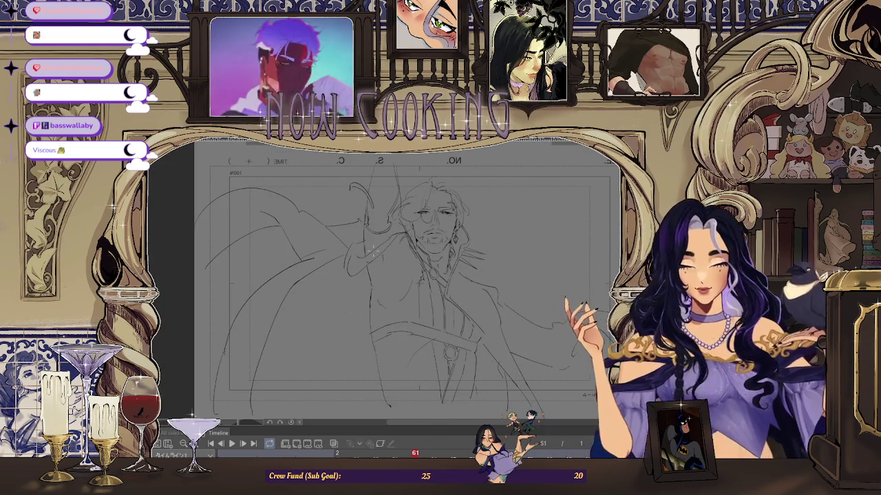
# - Play the animation back to check the motion, then fit the whole page to the window
pyautogui.press('space')
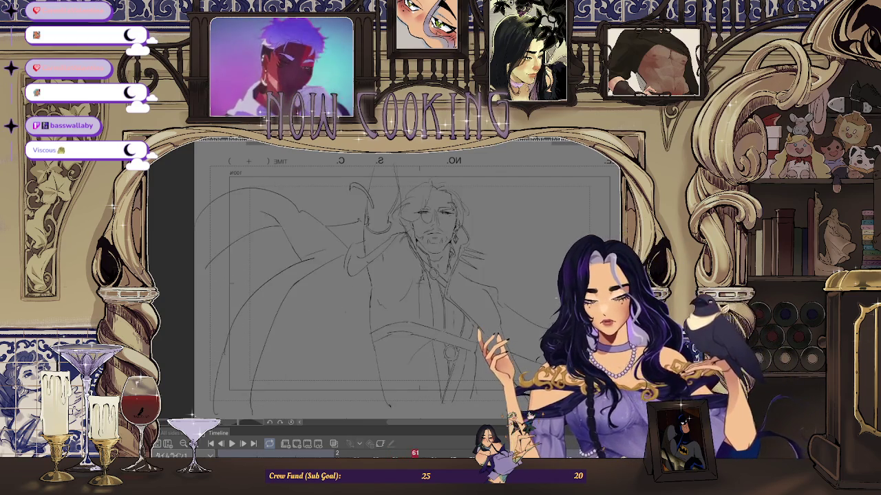
pyautogui.scroll(-2, 539, 282)
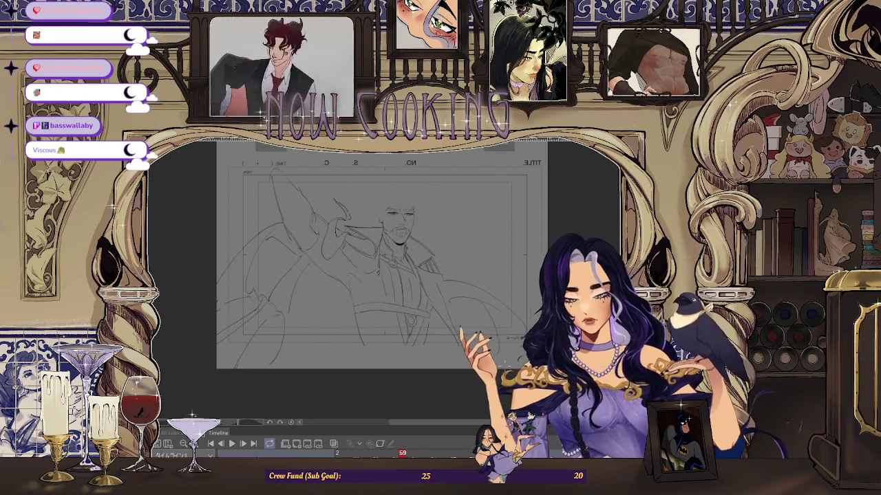
pyautogui.scroll(3, 385, 275)
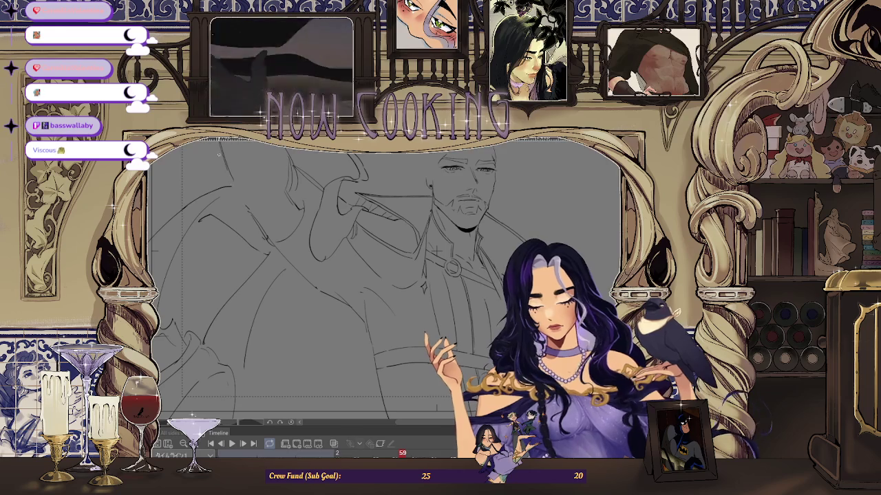
pyautogui.scroll(2, 247, 210)
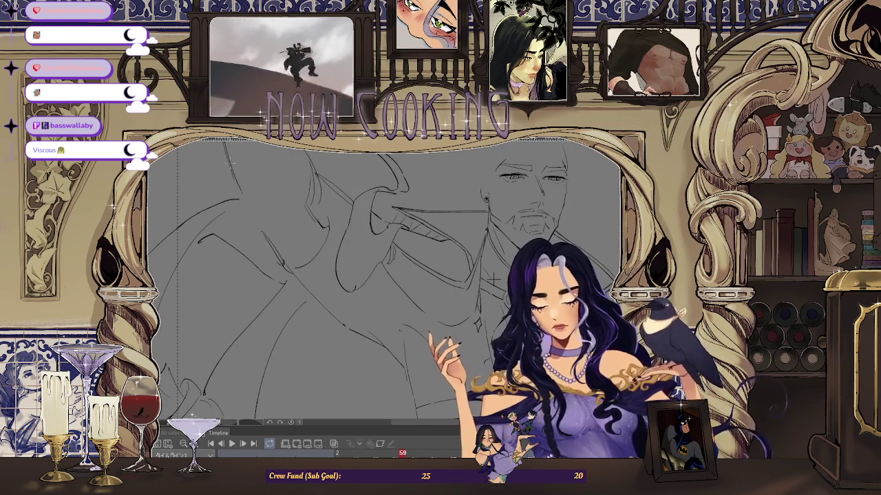
pyautogui.hotkey('ctrl', '0')
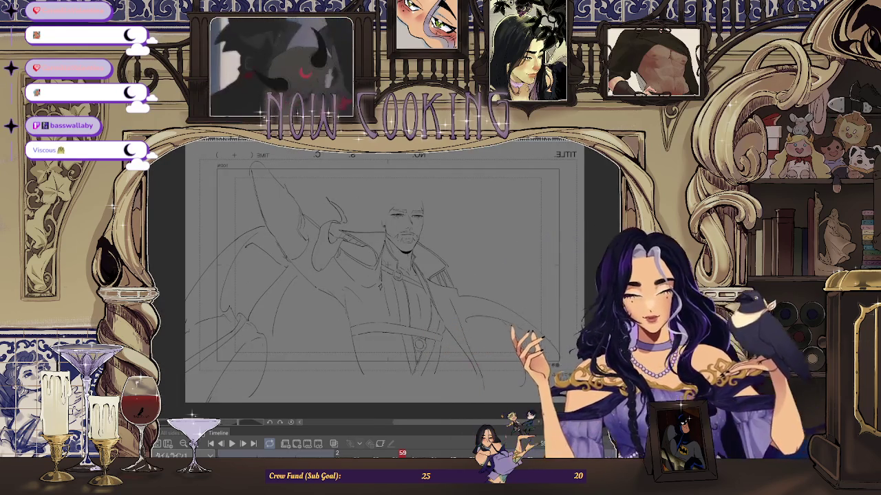
# - Turn off the horizontal flip and zoom into the arm area
pyautogui.press('h')
pyautogui.scroll(2, 386, 276)
pyautogui.scroll(2, 386, 275)
pyautogui.scroll(1, 475, 260)
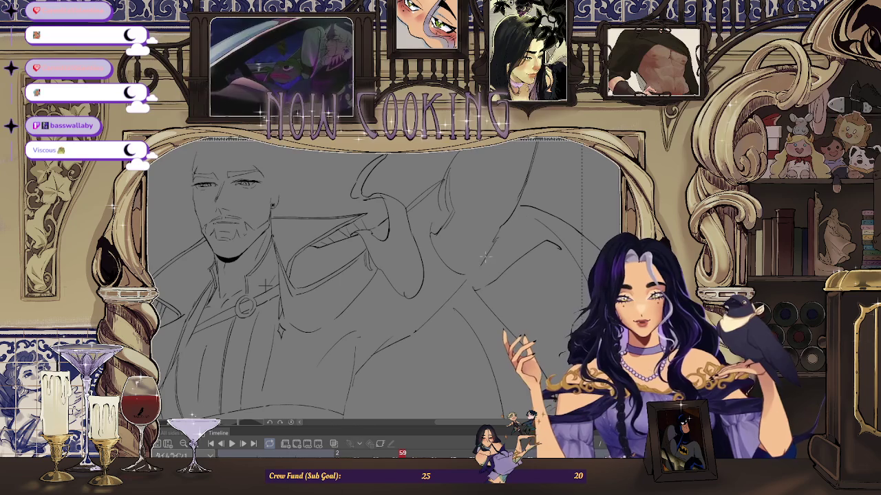
pyautogui.scroll(1, 479, 271)
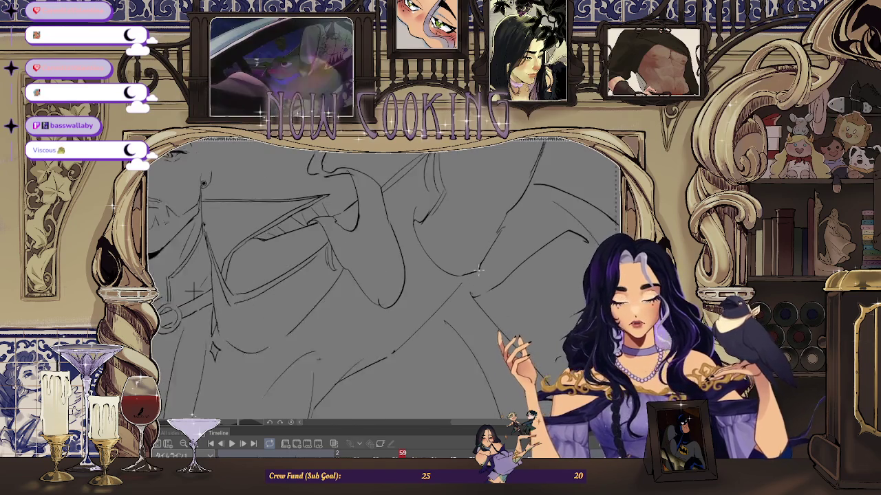
pyautogui.scroll(1, 474, 272)
pyautogui.scroll(1, 459, 237)
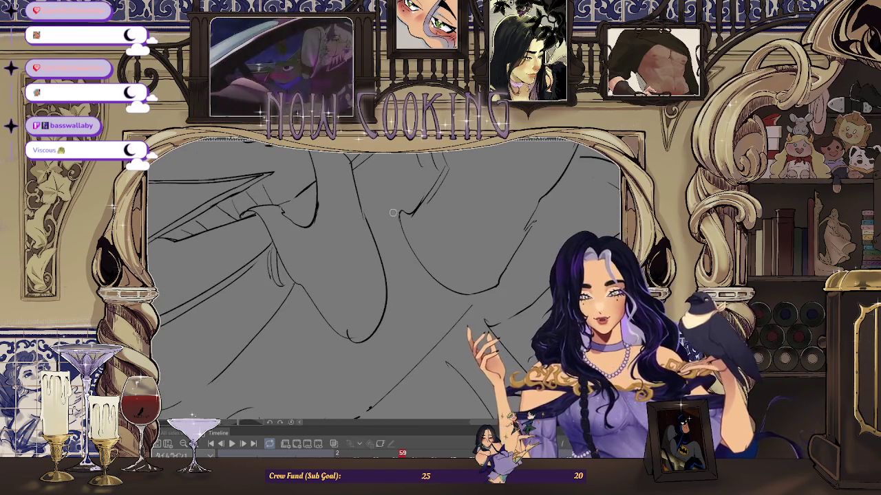
pyautogui.scroll(-1, 406, 219)
pyautogui.scroll(-1, 405, 222)
pyautogui.scroll(2, 402, 227)
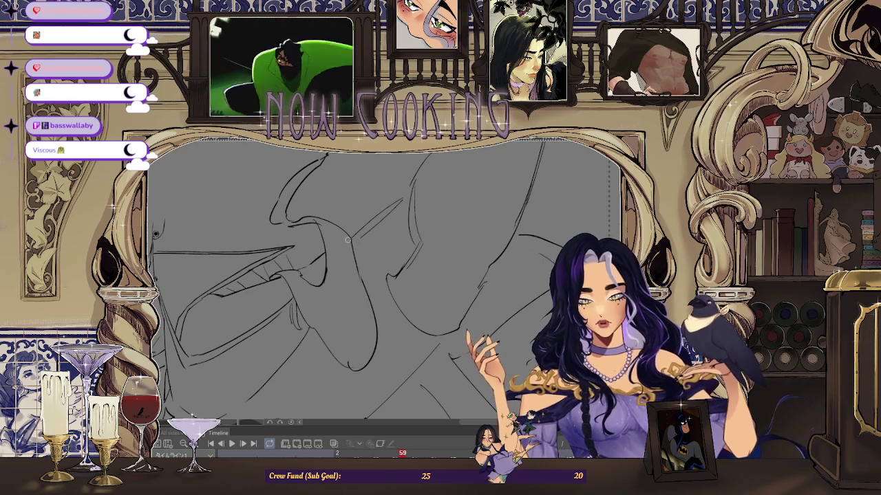
pyautogui.scroll(1, 385, 219)
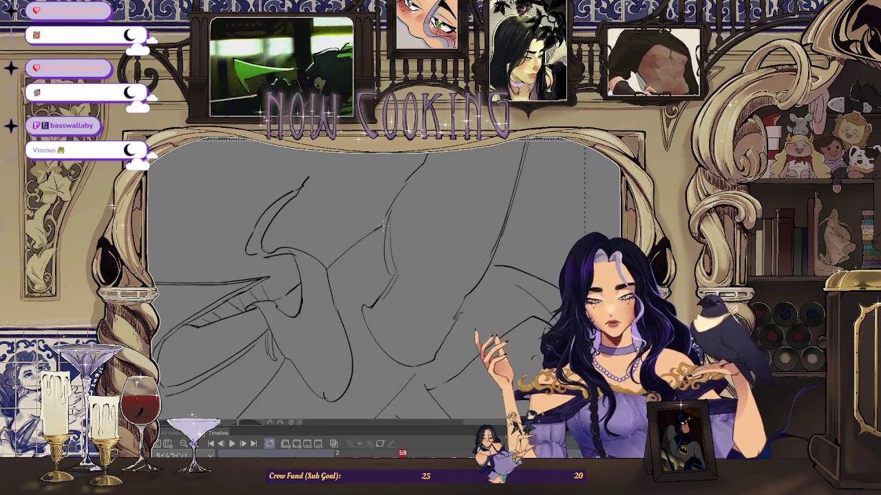
pyautogui.scroll(-1, 382, 225)
pyautogui.scroll(-1, 413, 231)
pyautogui.scroll(-1, 468, 241)
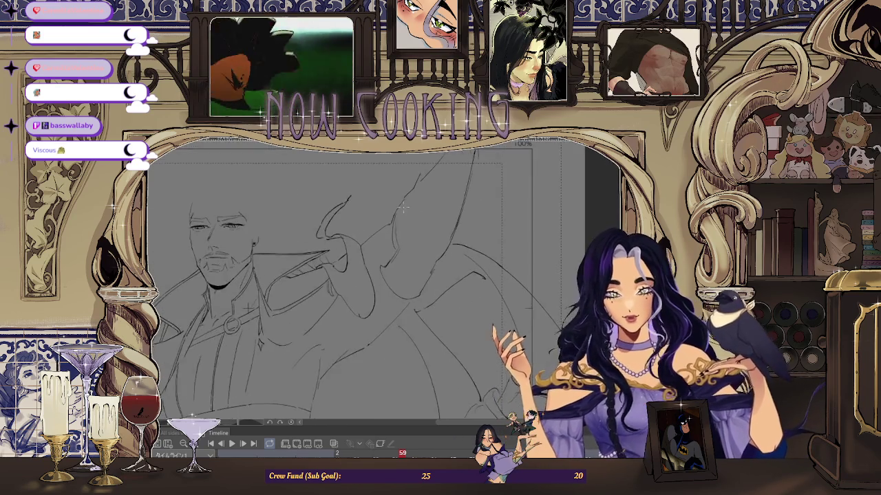
pyautogui.scroll(-1, 501, 251)
# - Step between frames 59 and 61, then zoom back out to the whole page
pyautogui.press('Right')
pyautogui.press('Right')
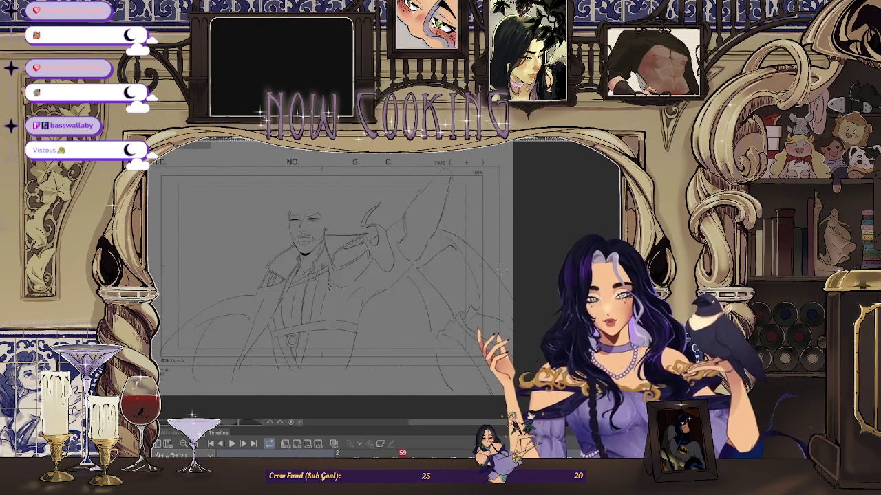
pyautogui.press('Right')
pyautogui.scroll(2, 501, 269)
pyautogui.press('Left')
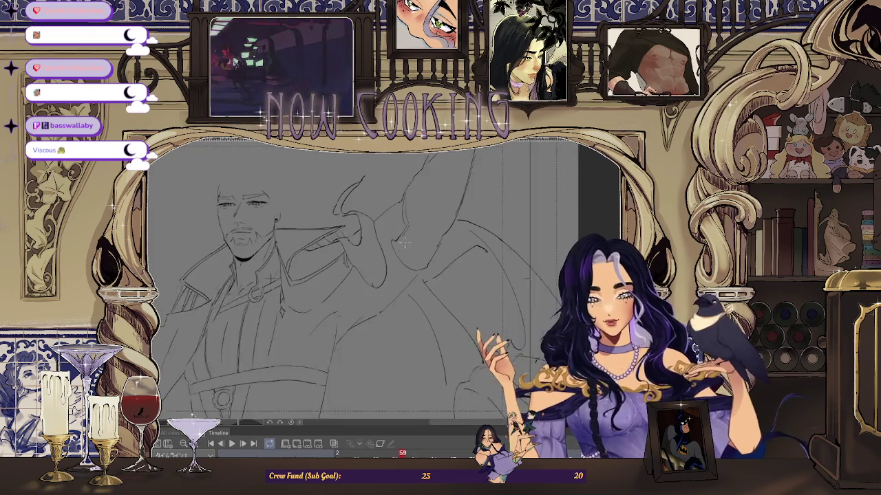
pyautogui.press('Left')
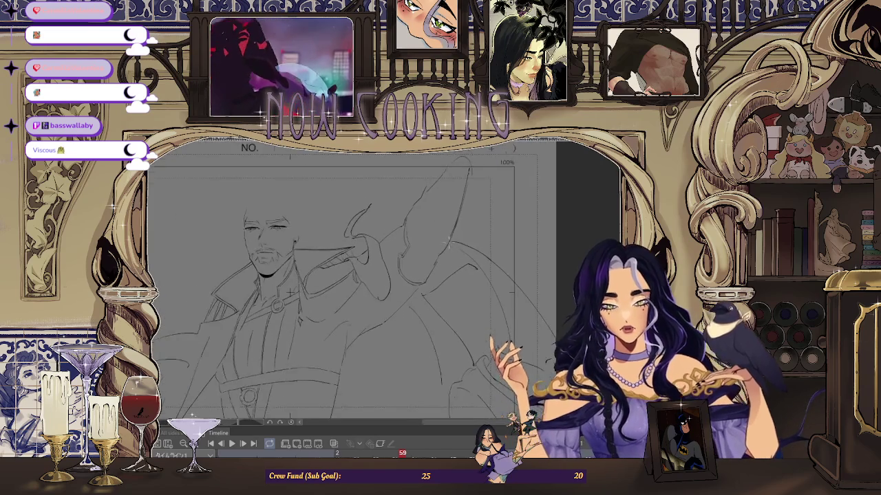
pyautogui.scroll(-2, 419, 269)
pyautogui.scroll(2, 460, 196)
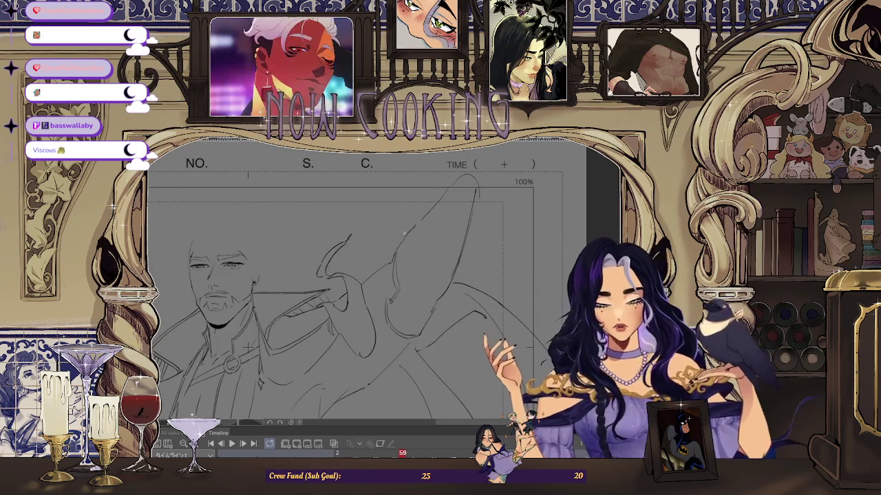
pyautogui.scroll(-2, 403, 239)
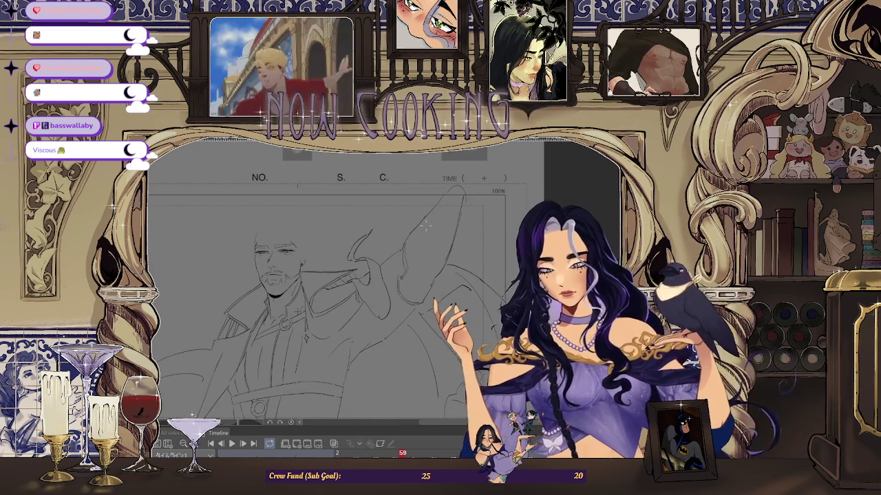
pyautogui.scroll(2, 397, 236)
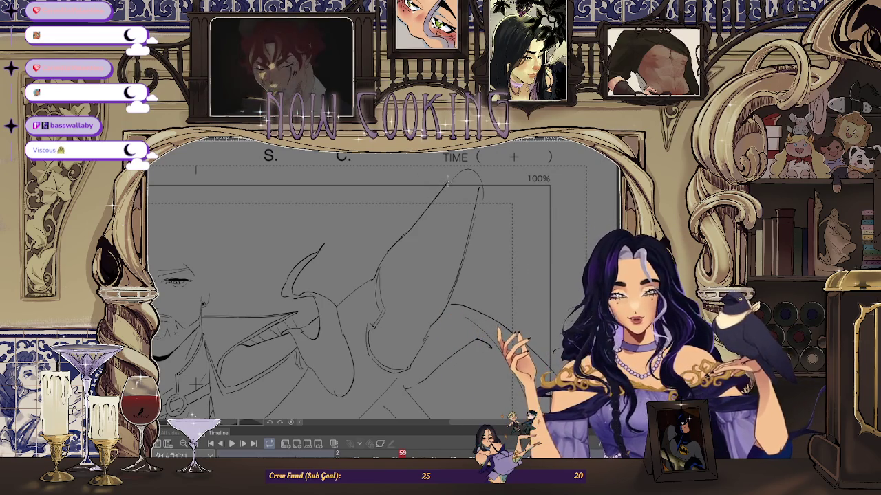
pyautogui.scroll(-3, 448, 180)
# - Flick back and forth around frame 57 to compare neighbouring drawings
pyautogui.press('Left')
pyautogui.press('Left')
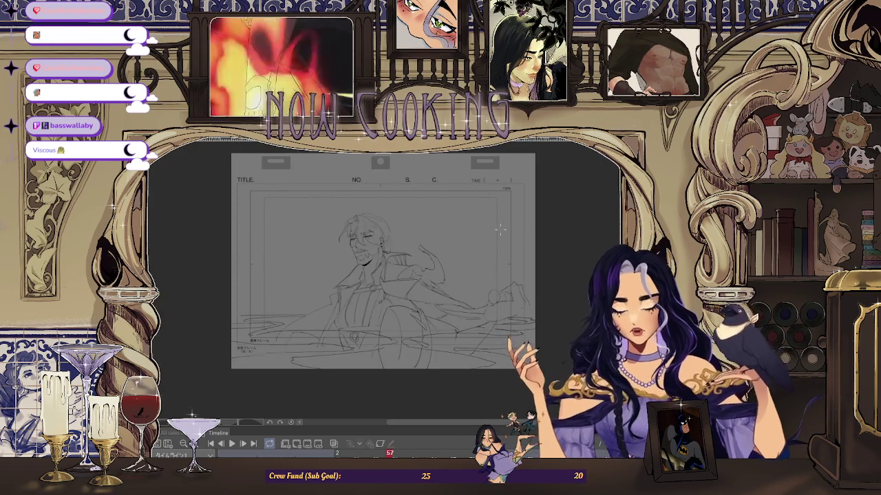
pyautogui.press('Right')
pyautogui.press('Right')
pyautogui.press('Left')
pyautogui.press('Left')
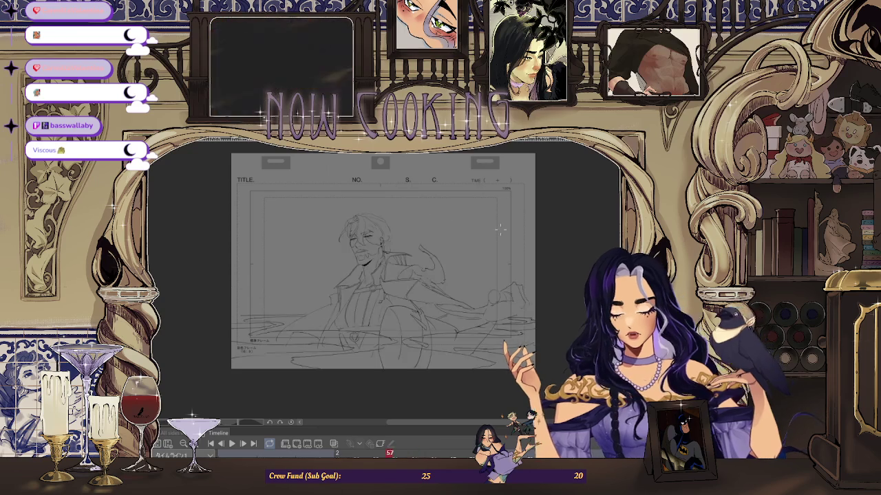
pyautogui.press('Right')
pyautogui.press('Right')
pyautogui.press('Left')
pyautogui.press('Left')
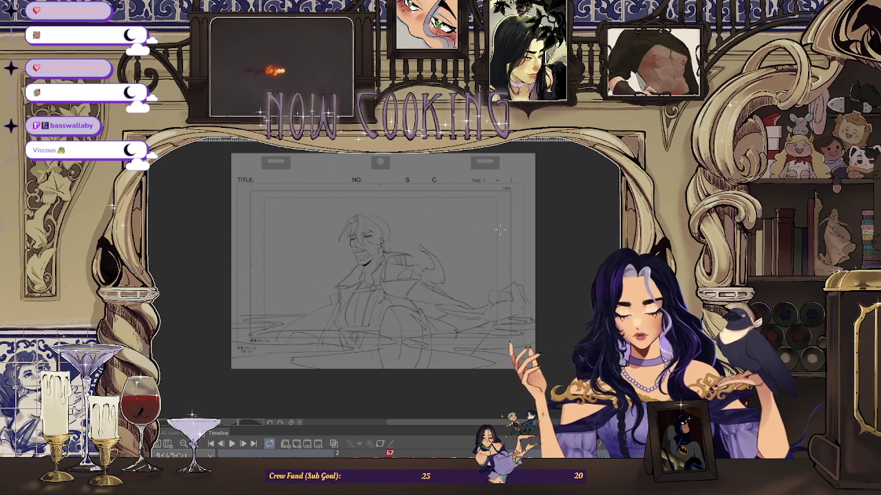
pyautogui.press('Right')
pyautogui.press('Right')
pyautogui.press('Right')
pyautogui.press('Left')
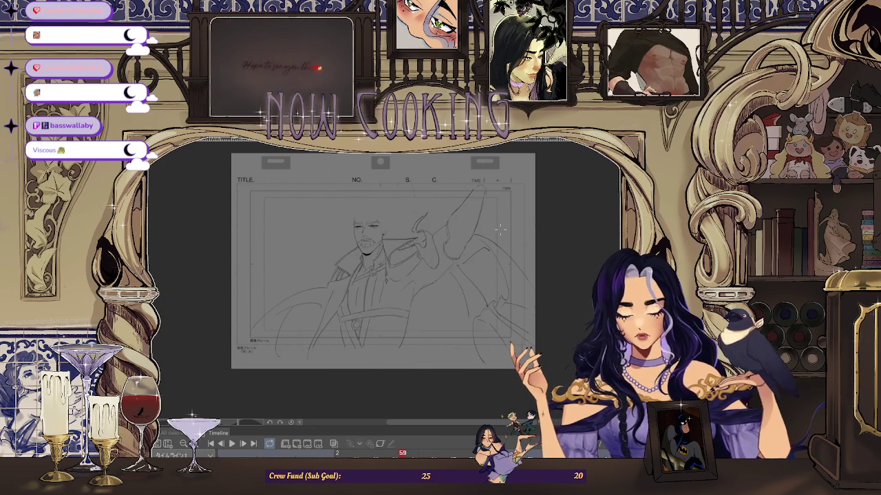
pyautogui.press('Right')
pyautogui.press('Left')
pyautogui.scroll(2, 506, 206)
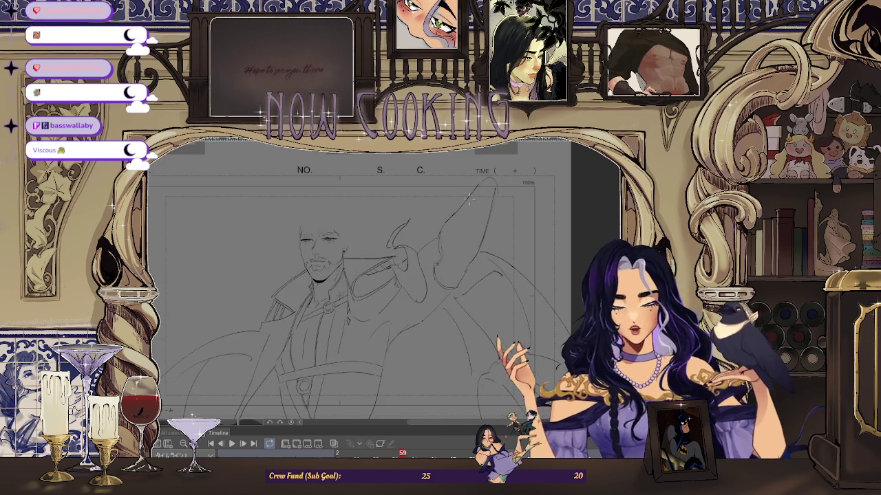
pyautogui.press('Left')
pyautogui.press('Left')
pyautogui.press('Right')
pyautogui.press('Right')
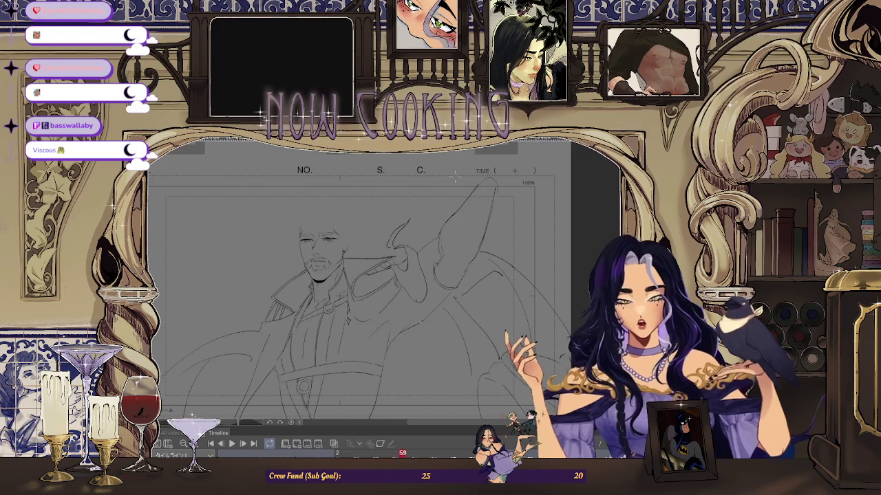
# - Zoom in on frame 61's collar, coat and chest-strap buckle
pyautogui.scroll(2, 441, 231)
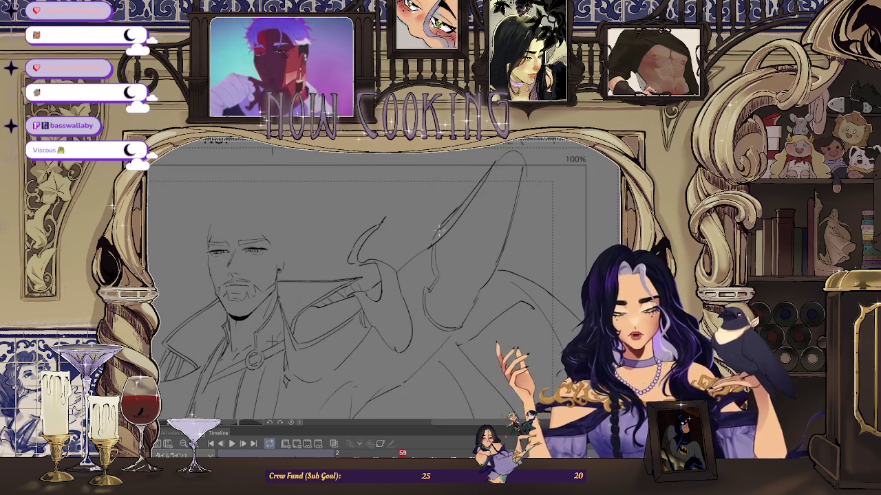
pyautogui.scroll(-2, 439, 226)
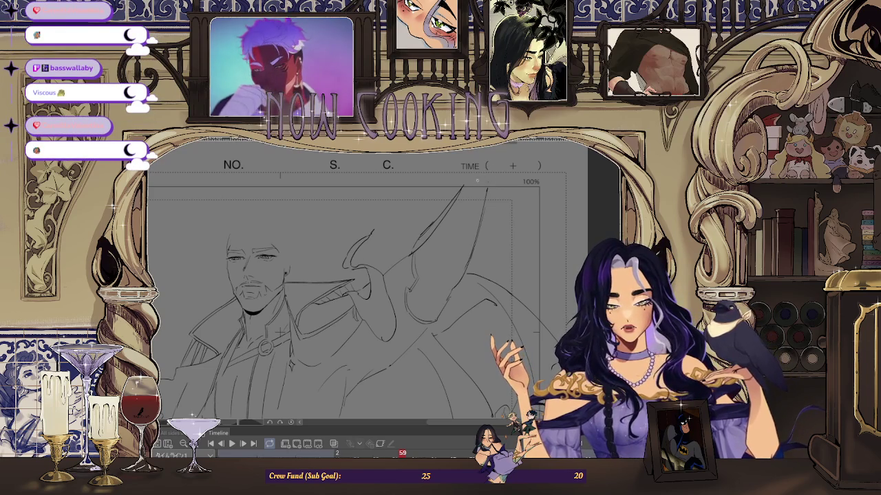
pyautogui.scroll(-3, 491, 174)
pyautogui.scroll(5, 467, 249)
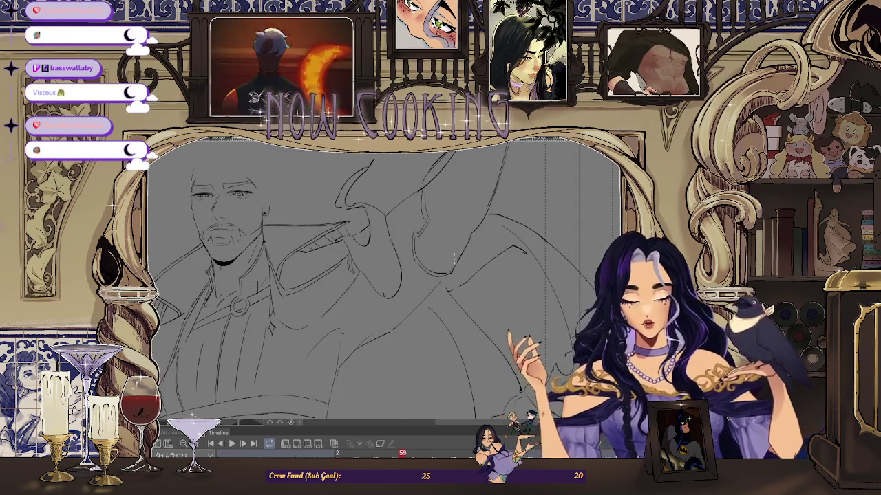
pyautogui.scroll(-1, 454, 258)
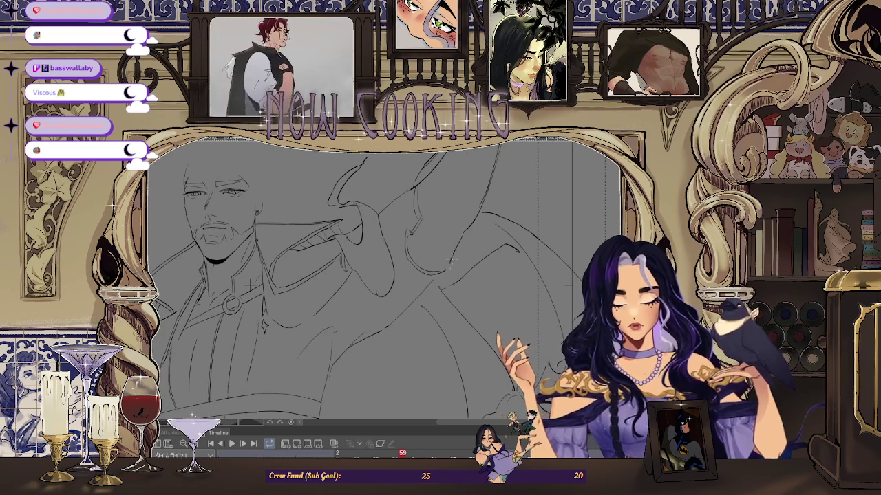
pyautogui.scroll(1, 446, 267)
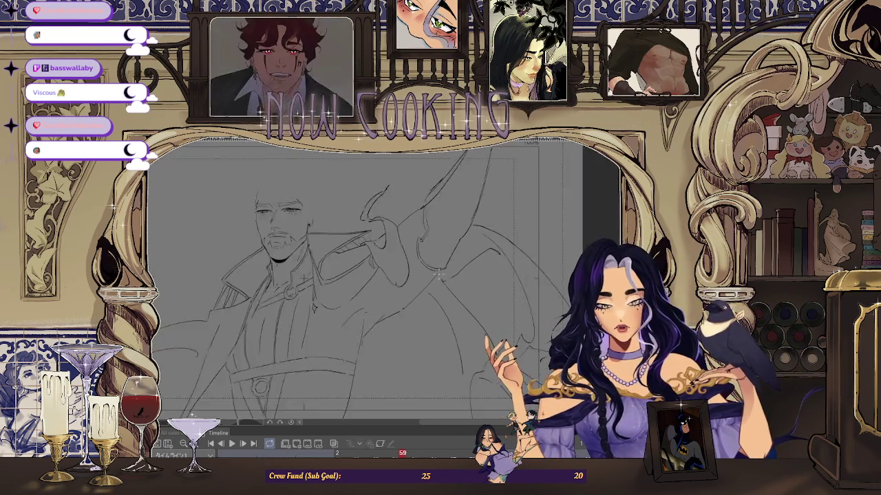
pyautogui.scroll(1, 443, 268)
pyautogui.scroll(1, 441, 271)
pyautogui.scroll(-3, 440, 271)
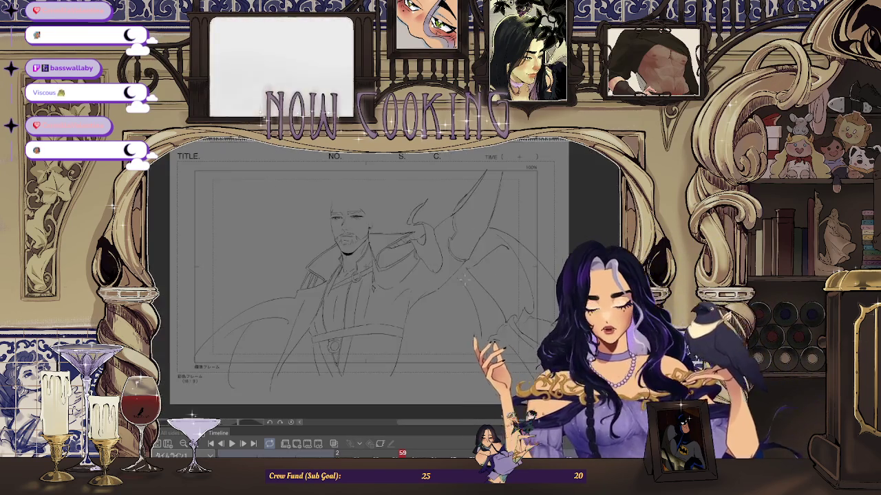
pyautogui.scroll(1, 440, 271)
pyautogui.scroll(-2, 441, 271)
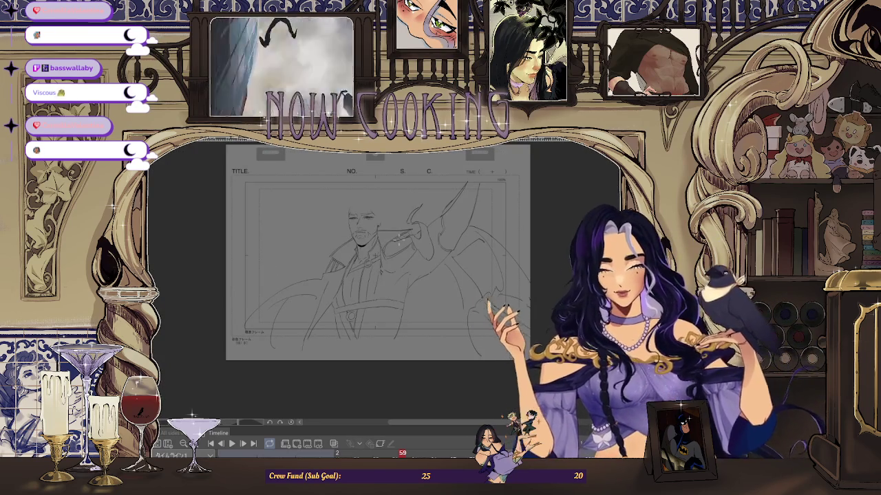
pyautogui.scroll(1, 395, 279)
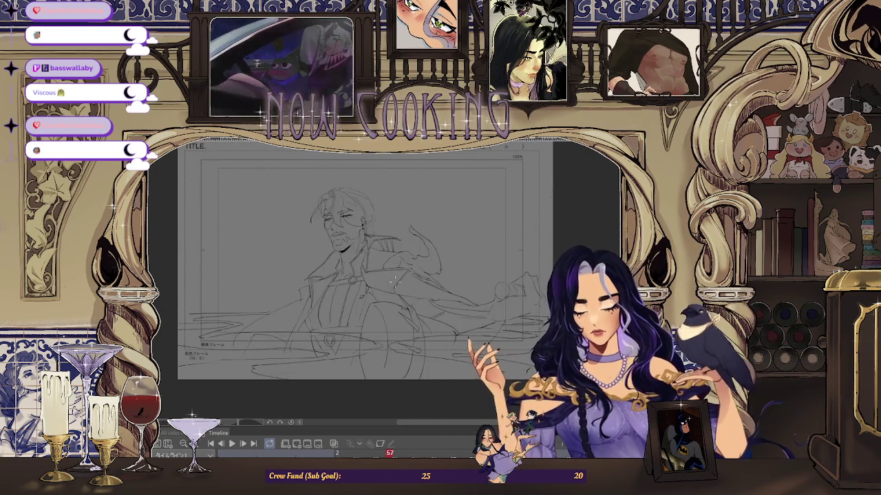
pyautogui.scroll(3, 395, 282)
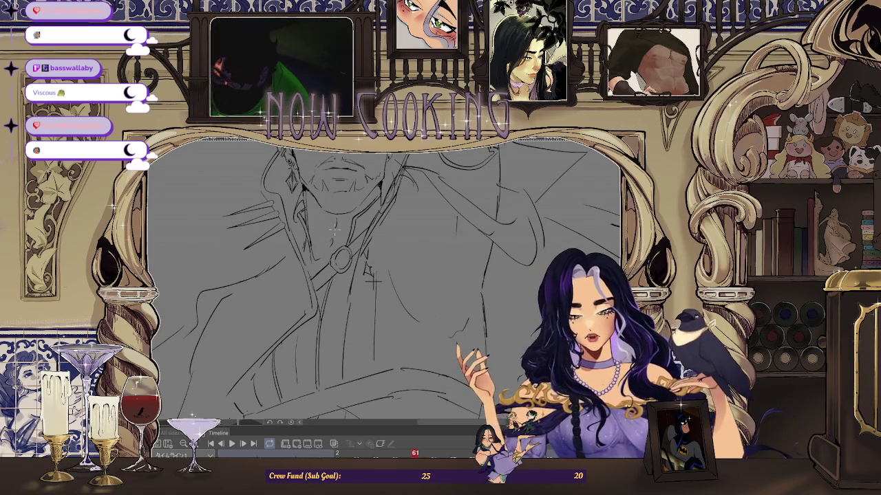
pyautogui.scroll(2, 372, 279)
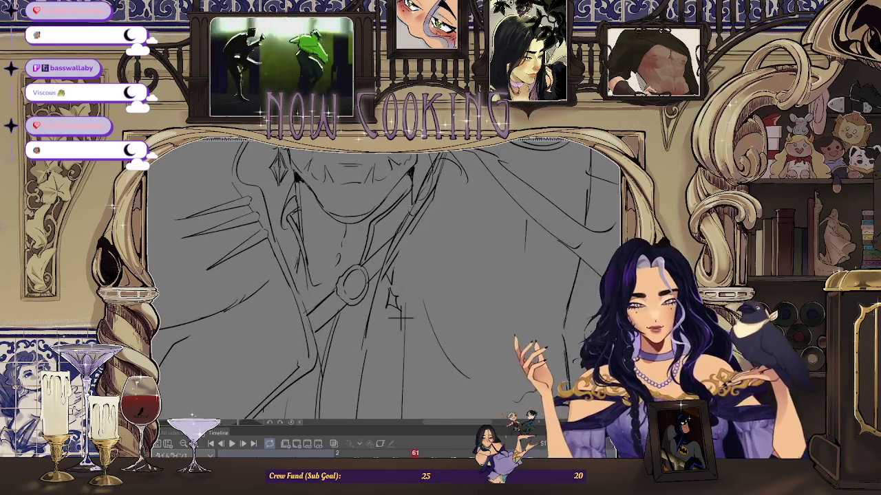
pyautogui.scroll(1, 401, 315)
pyautogui.scroll(2, 401, 315)
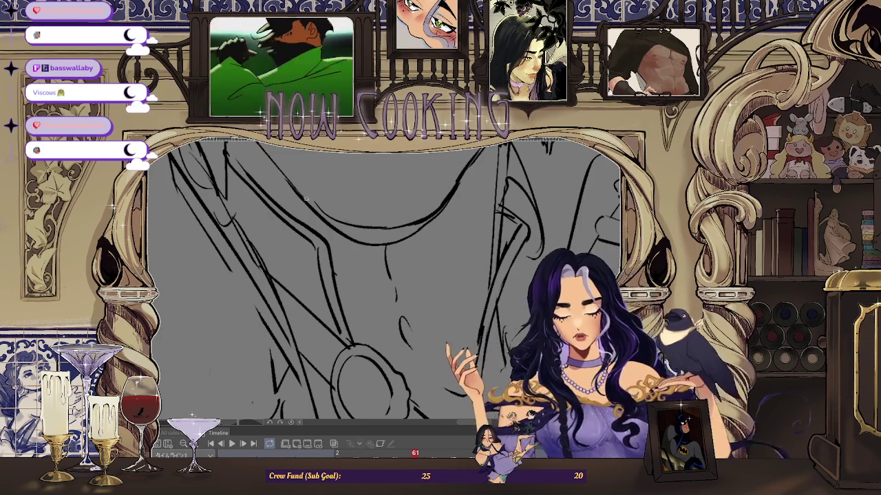
pyautogui.scroll(-1, 306, 198)
pyautogui.scroll(1, 309, 227)
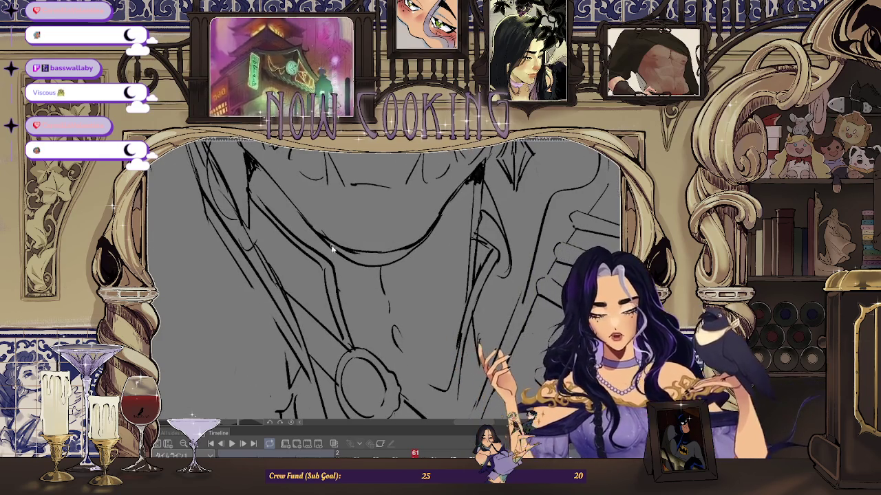
pyautogui.scroll(-1, 347, 247)
pyautogui.scroll(-2, 338, 289)
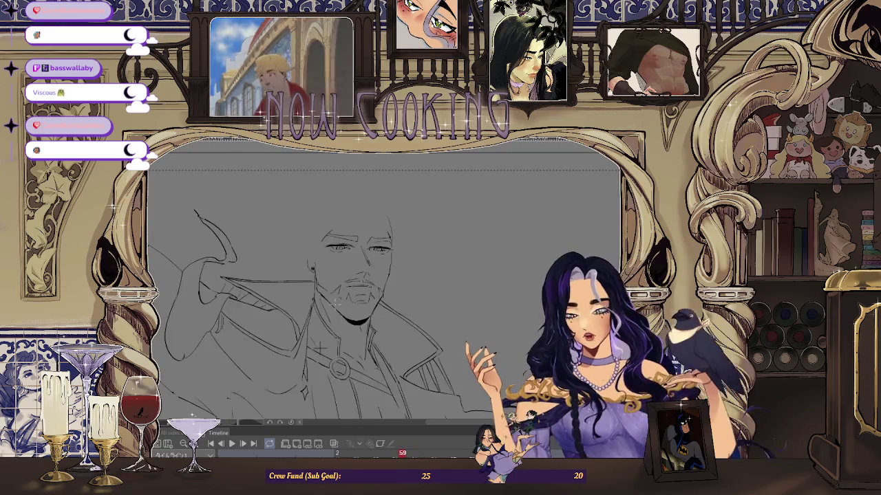
pyautogui.scroll(1, 321, 346)
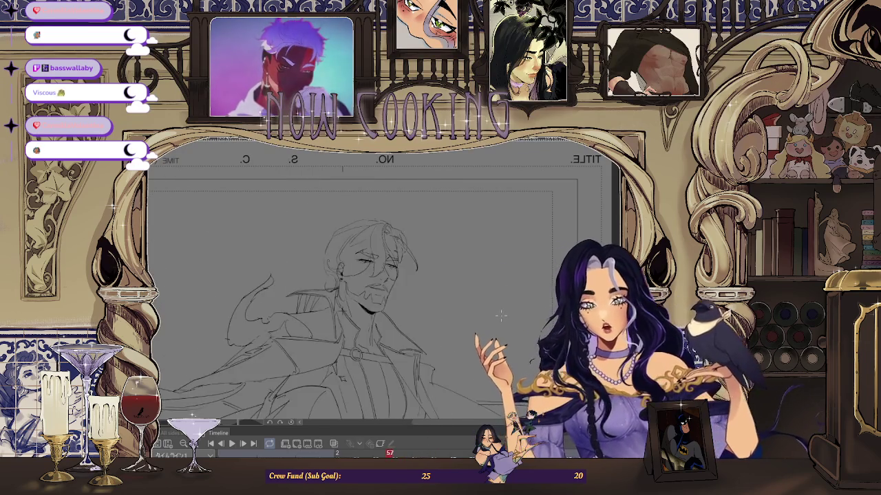
pyautogui.scroll(2, 443, 282)
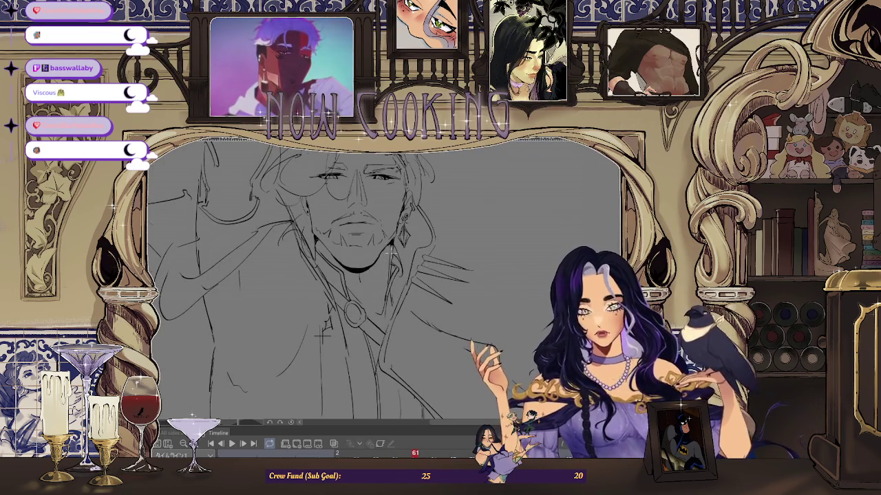
pyautogui.scroll(-2, 321, 335)
pyautogui.press('Right')
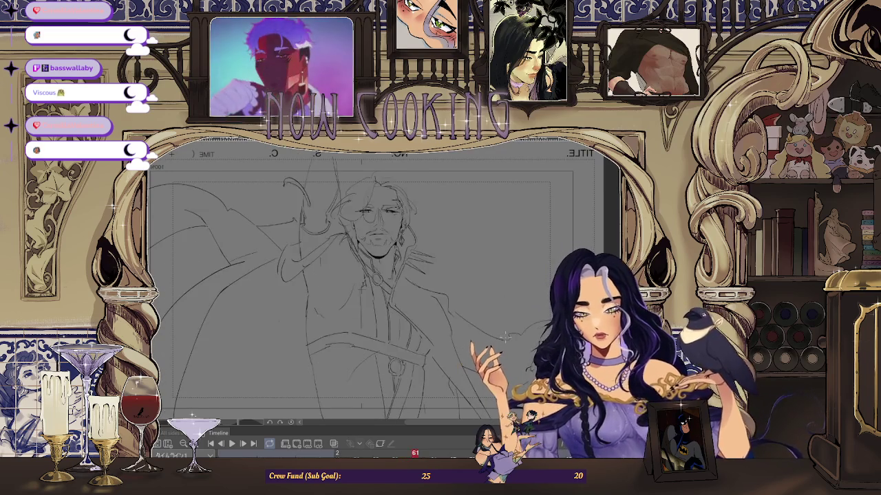
pyautogui.press('Left')
pyautogui.press('Right')
pyautogui.press('Right')
pyautogui.scroll(1, 333, 318)
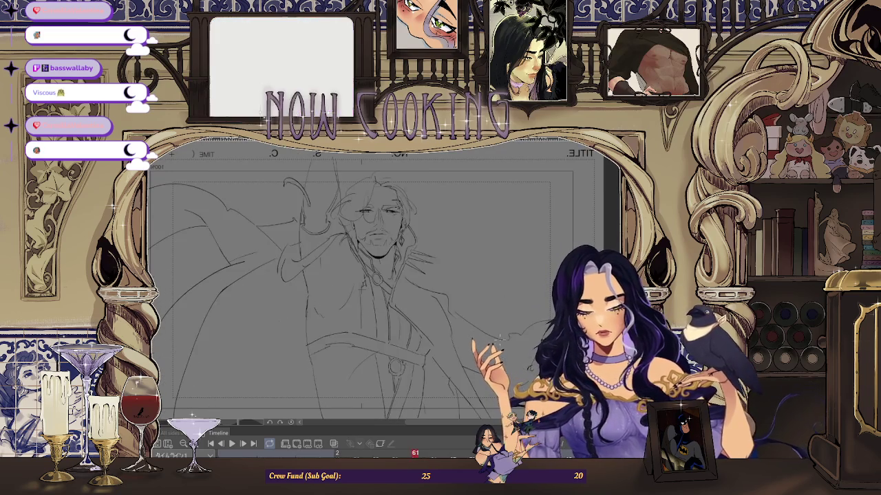
pyautogui.scroll(1, 333, 318)
pyautogui.scroll(1, 333, 318)
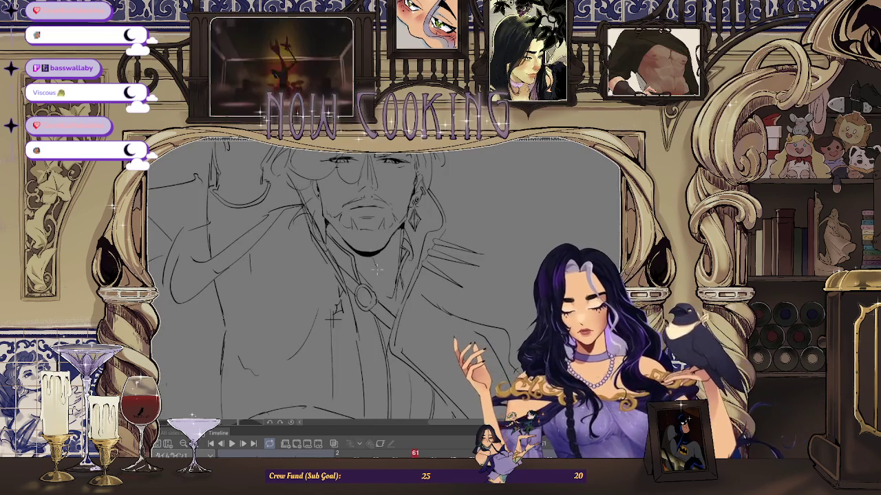
pyautogui.scroll(-3, 333, 318)
pyautogui.press('Left')
pyautogui.press('Right')
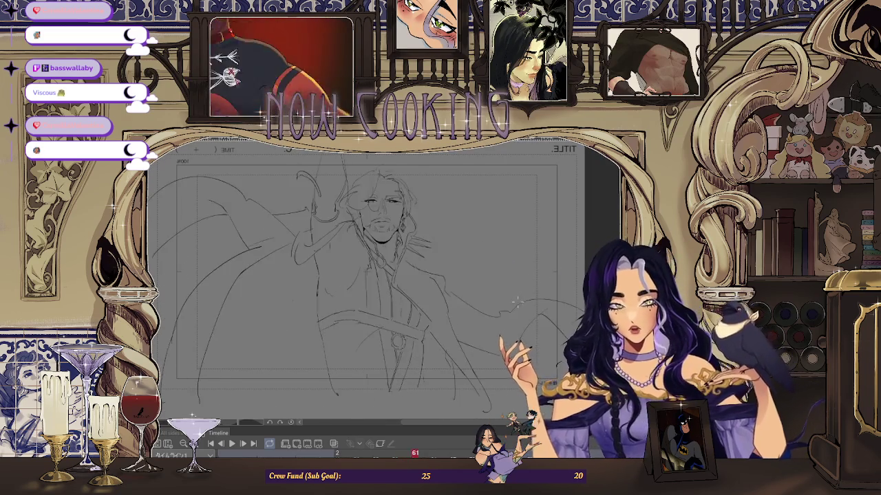
pyautogui.press('Right')
pyautogui.press('Left')
pyautogui.press('Left')
pyautogui.press('Right')
pyautogui.press('Left')
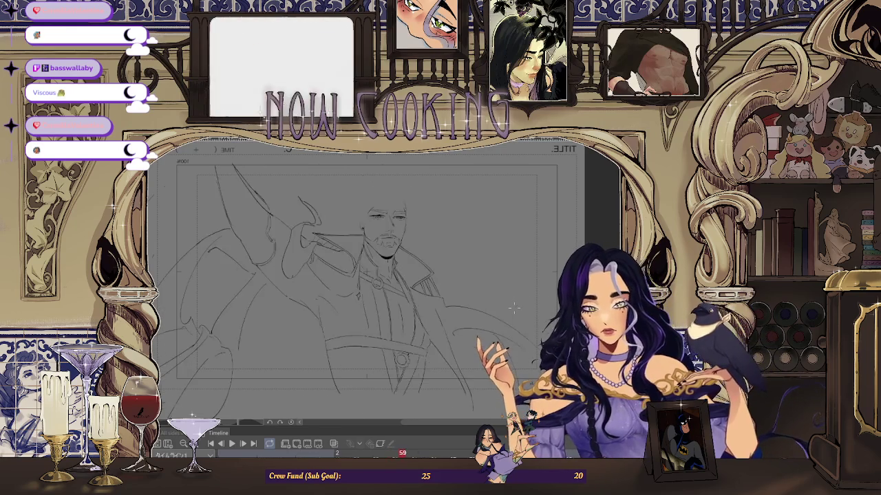
pyautogui.press('Right')
pyautogui.press('Left')
pyautogui.press('Left')
pyautogui.press('Right')
pyautogui.press('Left')
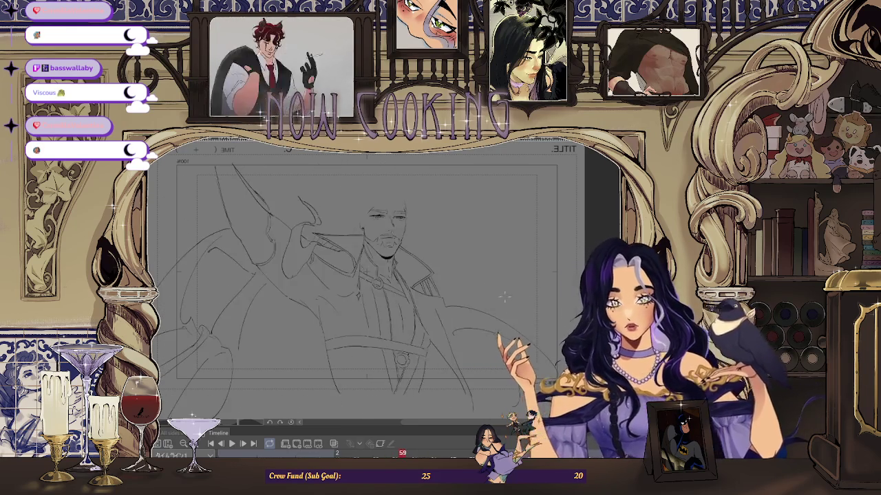
pyautogui.scroll(-2, 459, 282)
pyautogui.scroll(2, 460, 283)
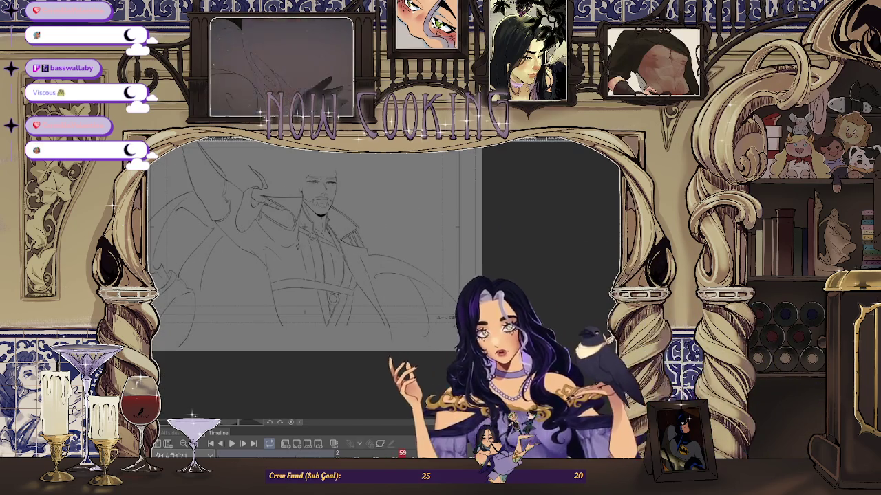
pyautogui.scroll(1, 440, 285)
pyautogui.scroll(1, 406, 279)
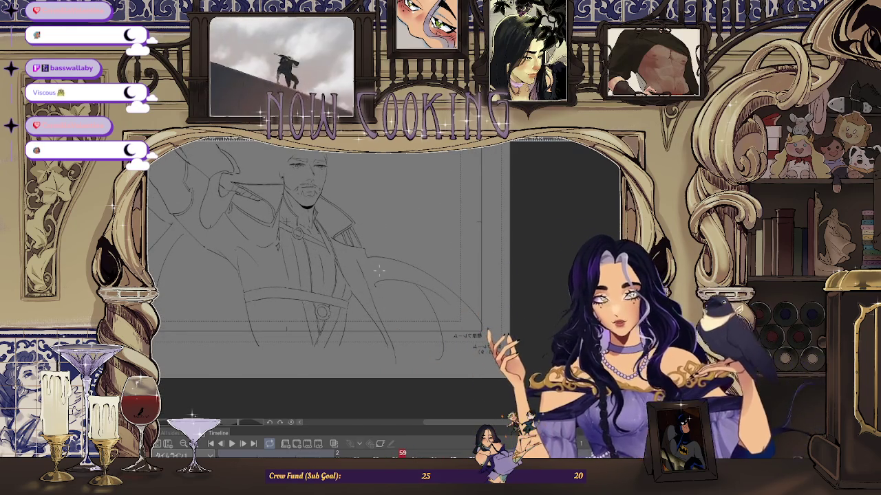
pyautogui.press('Left')
pyautogui.press('Left')
pyautogui.press('Left')
pyautogui.press('Left')
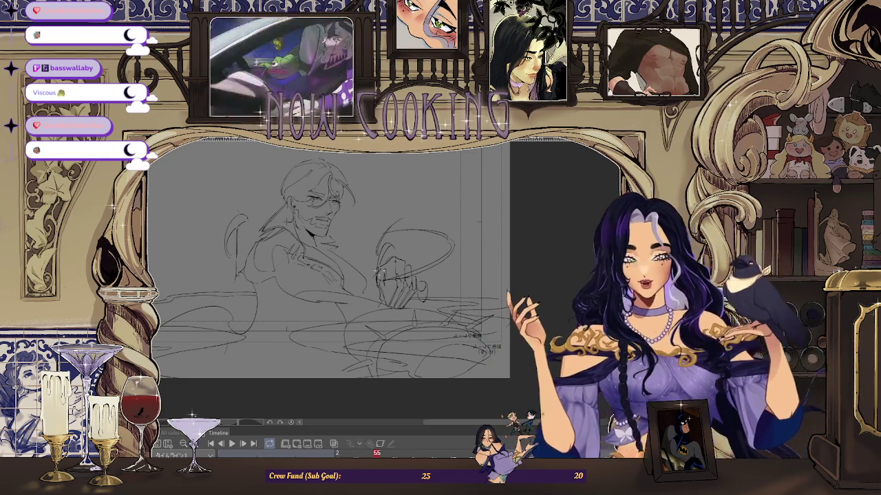
pyautogui.press('Left')
pyautogui.press('Left')
pyautogui.press('Right')
pyautogui.press('Right')
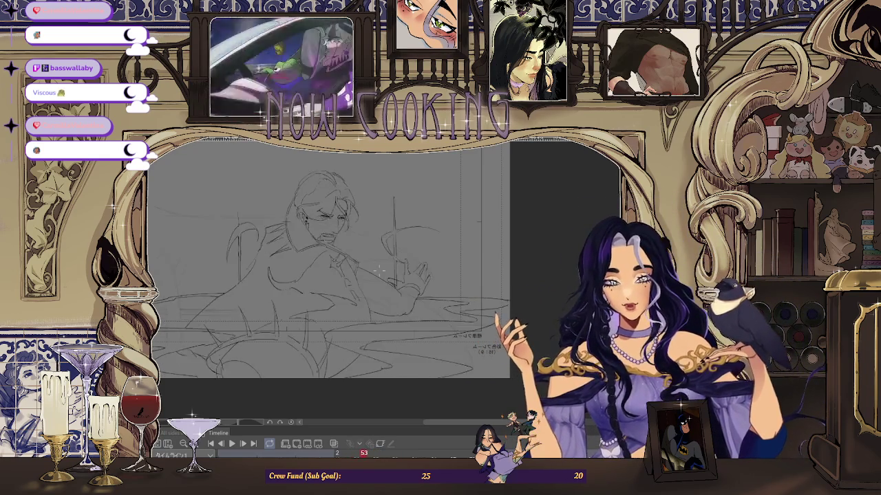
pyautogui.press('Right')
pyautogui.press('Right')
pyautogui.press('Right')
pyautogui.press('Right')
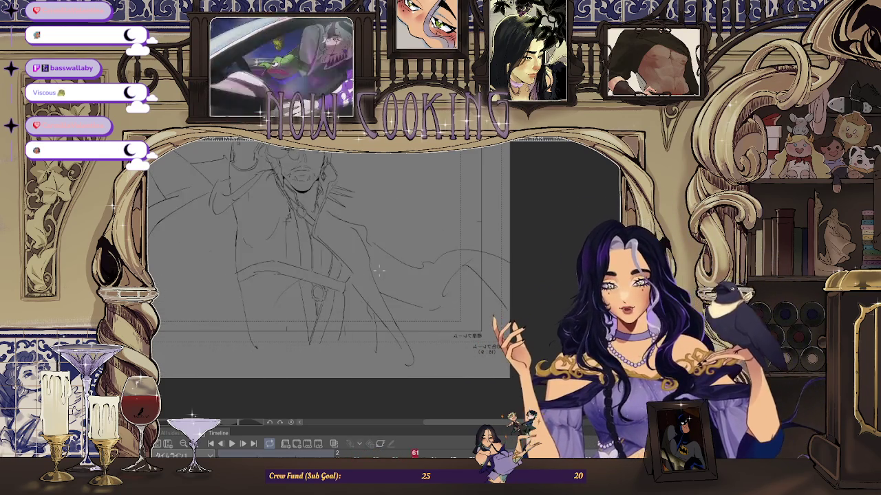
pyautogui.press('Right')
pyautogui.press('Right')
pyautogui.press('Right')
pyautogui.press('Right')
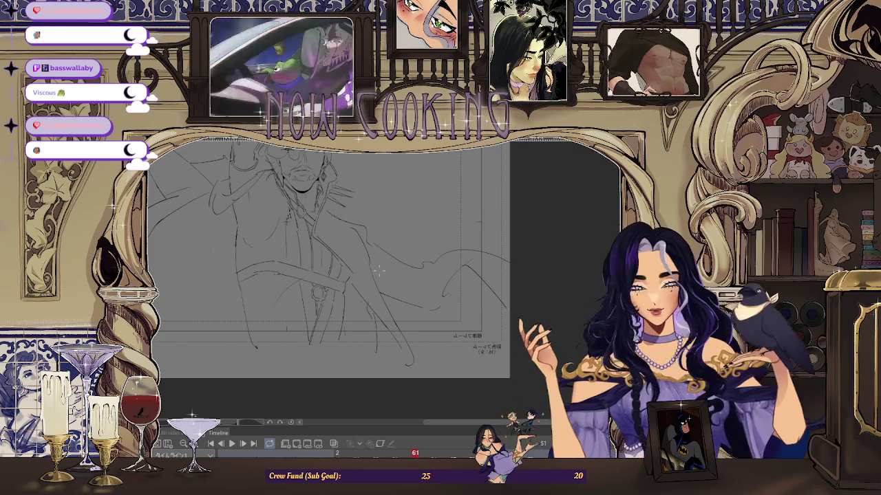
pyautogui.press('Right')
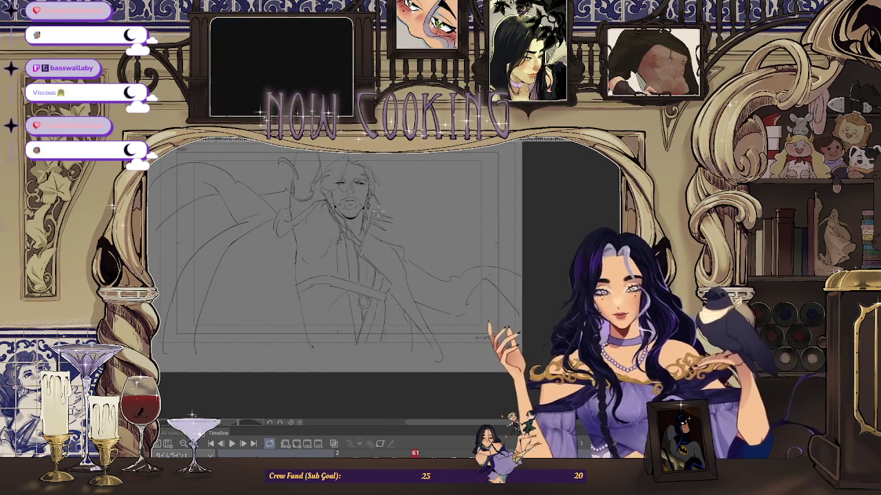
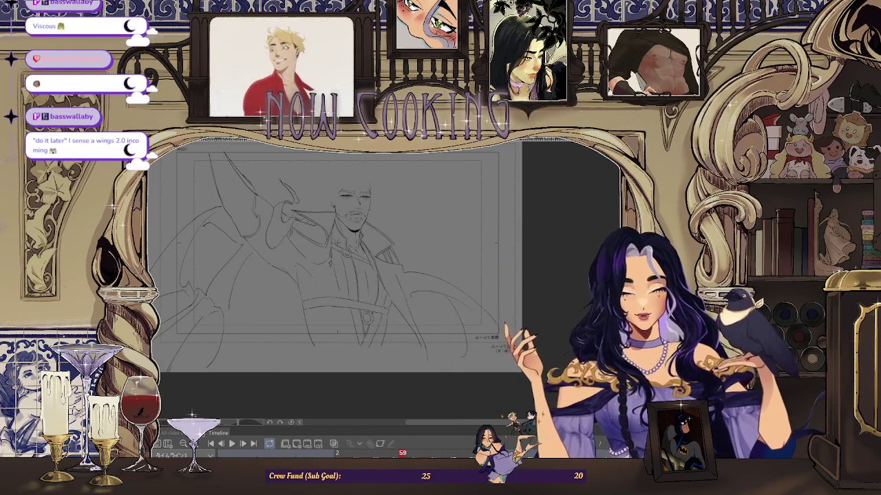
# - Zoom in on the bearded man's face and advance to the next drawing
pyautogui.scroll(3, 400, 207)
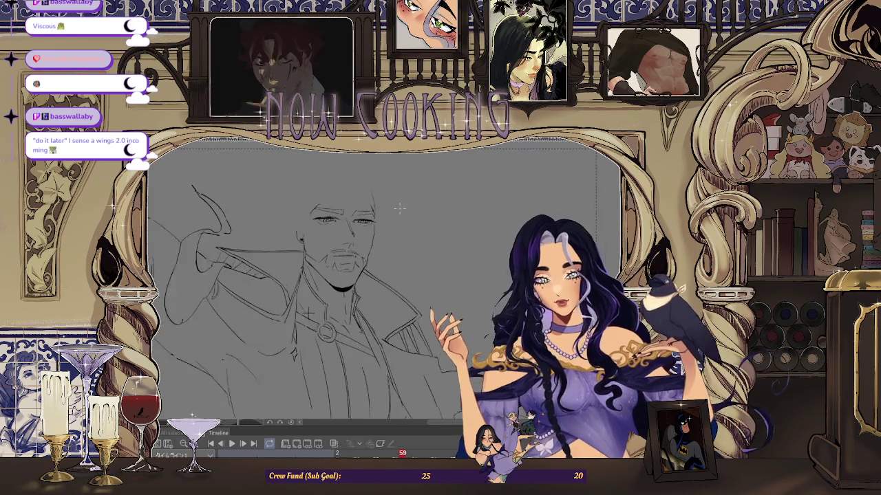
pyautogui.scroll(2, 399, 207)
pyautogui.scroll(-1, 289, 335)
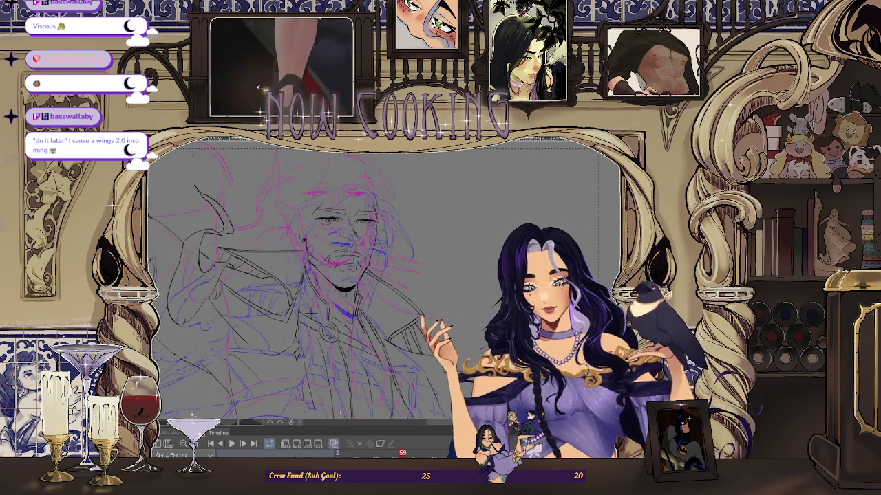
pyautogui.scroll(1, 365, 214)
pyautogui.scroll(1, 365, 214)
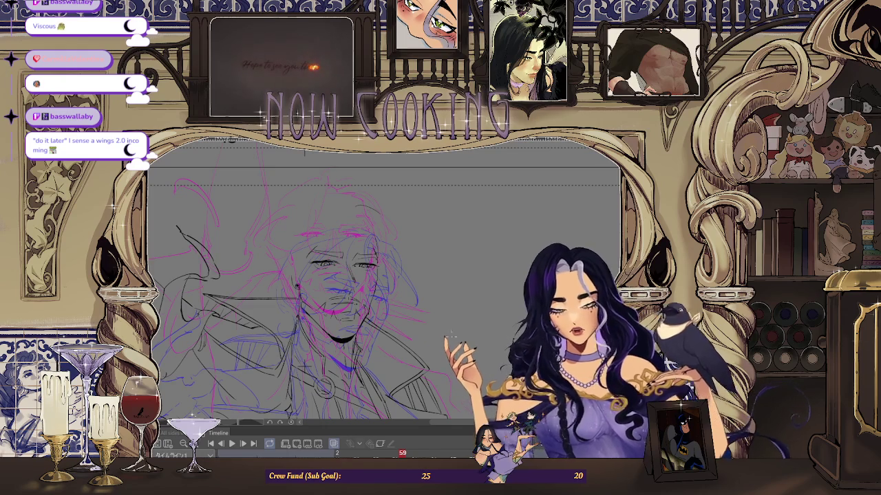
pyautogui.hotkey('ctrl', 'z')
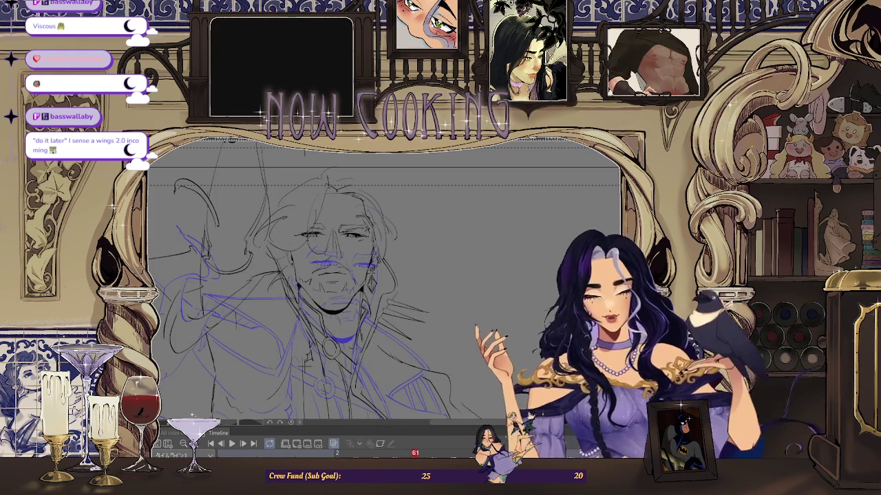
pyautogui.scroll(1, 394, 221)
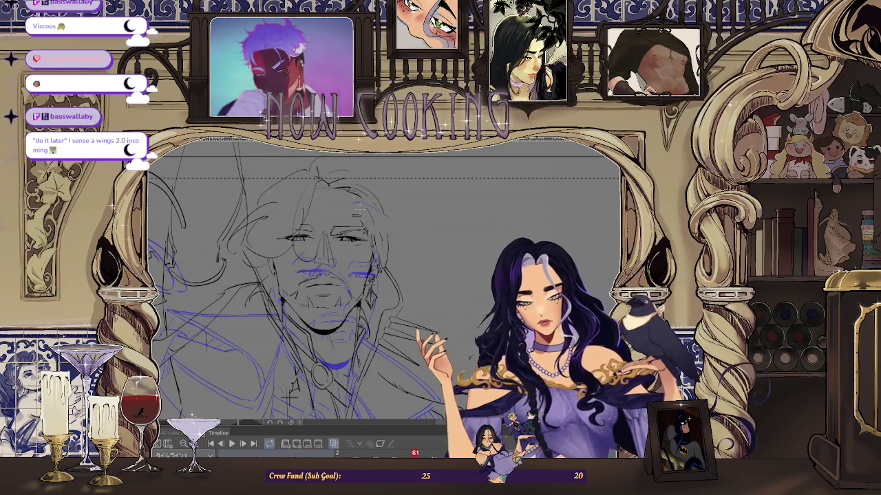
# - Compare frames 59 and 61, then rotate the view upright and zoom out
pyautogui.press('Left')
pyautogui.press('Left')
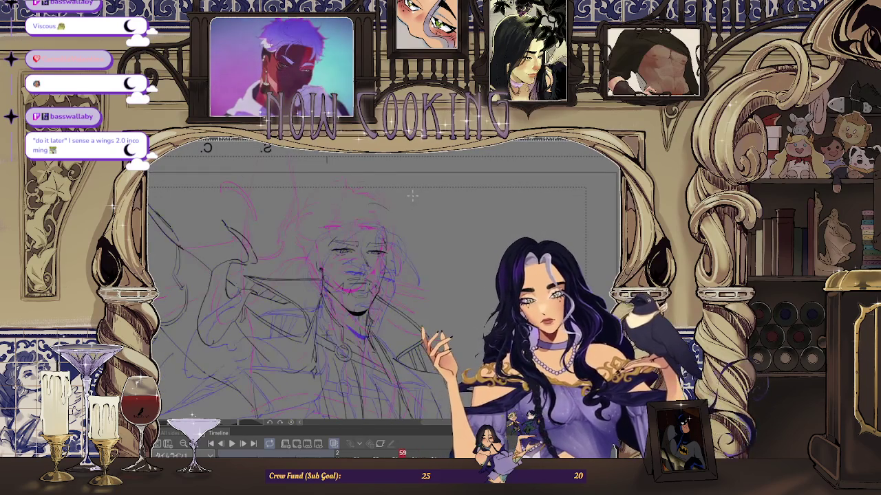
pyautogui.press('Right')
pyautogui.press('Right')
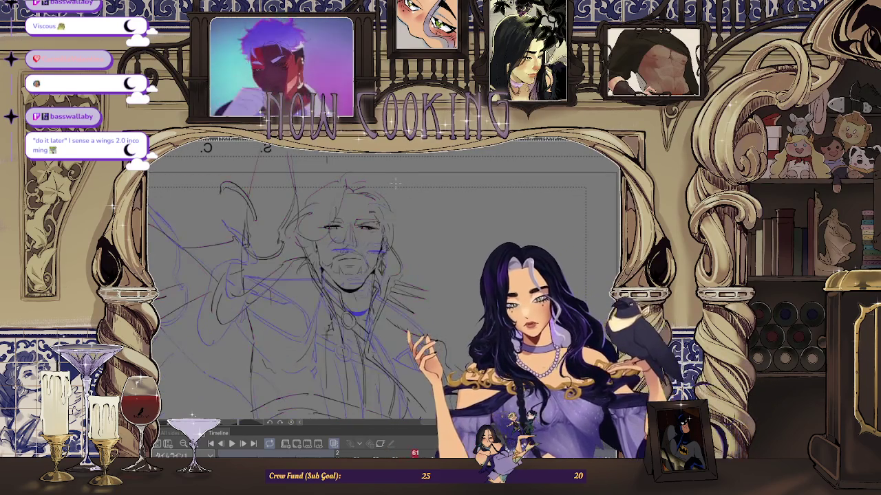
pyautogui.scroll(2, 411, 165)
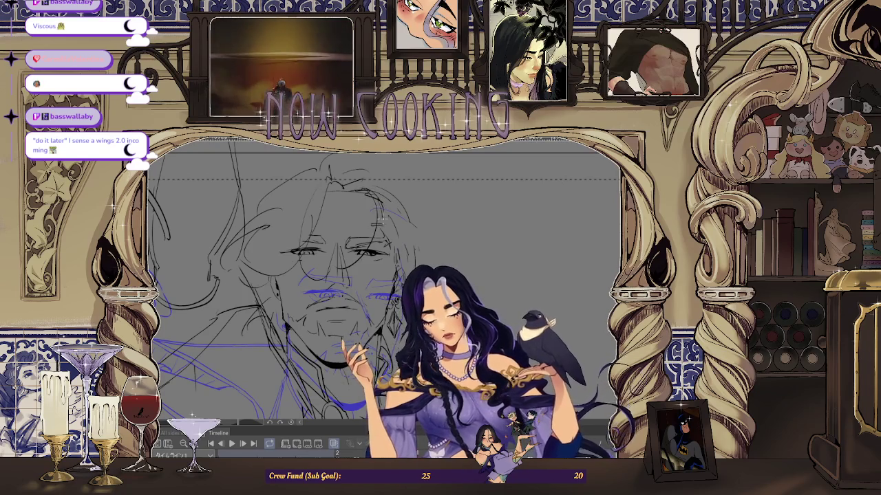
pyautogui.scroll(2, 354, 199)
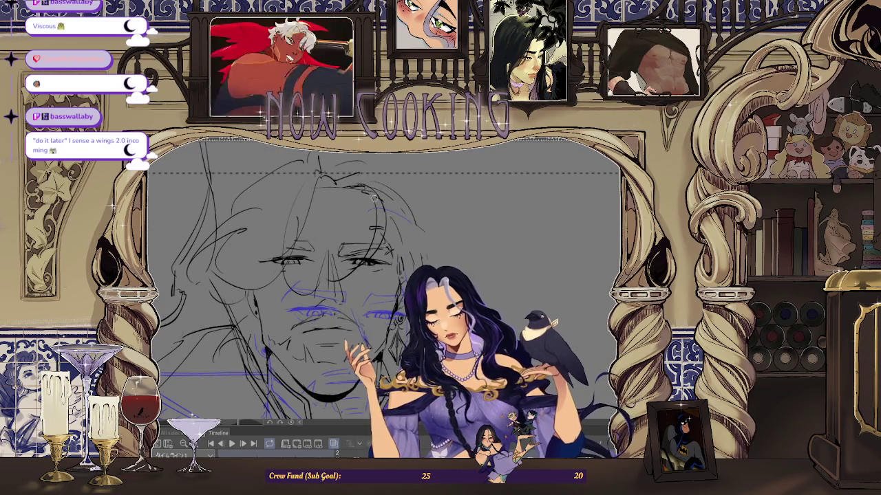
pyautogui.scroll(2, 353, 198)
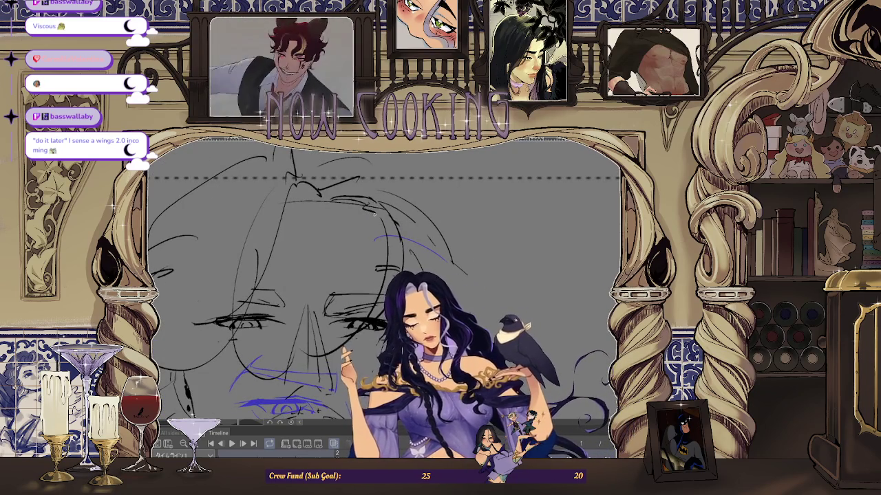
pyautogui.scroll(-2, 352, 201)
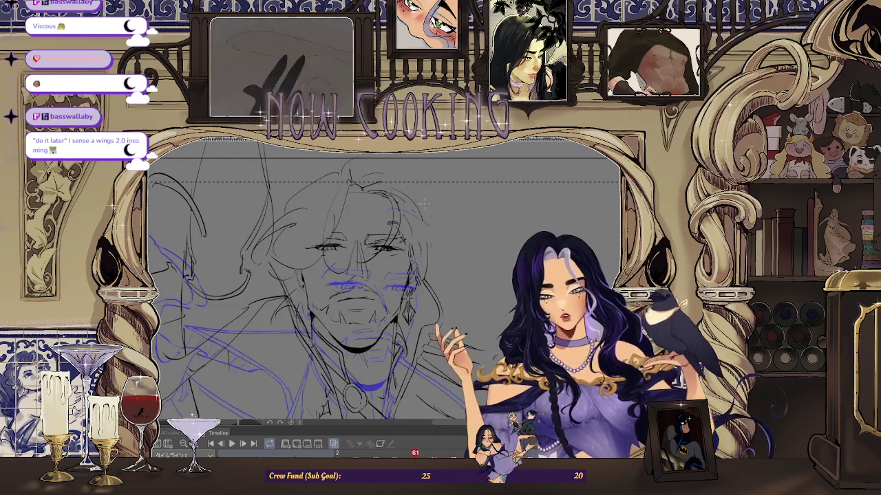
pyautogui.scroll(-1, 407, 242)
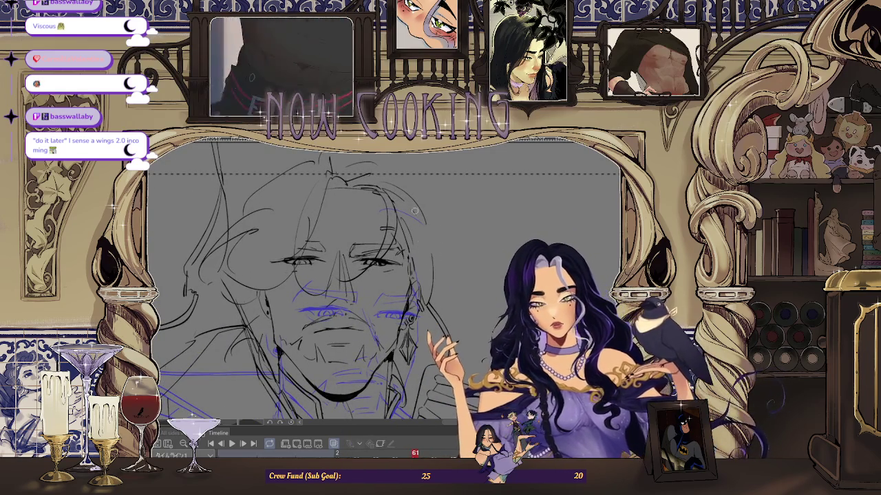
pyautogui.moveTo(404, 205); pyautogui.dragTo(416, 278)
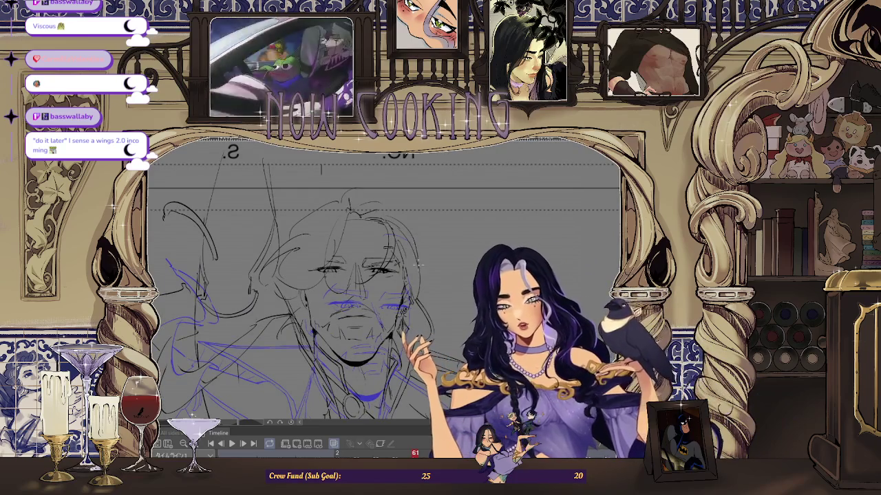
# - Zoom in and flip between frames 57, 59 and 61 to compare face linework
pyautogui.scroll(-2, 460, 240)
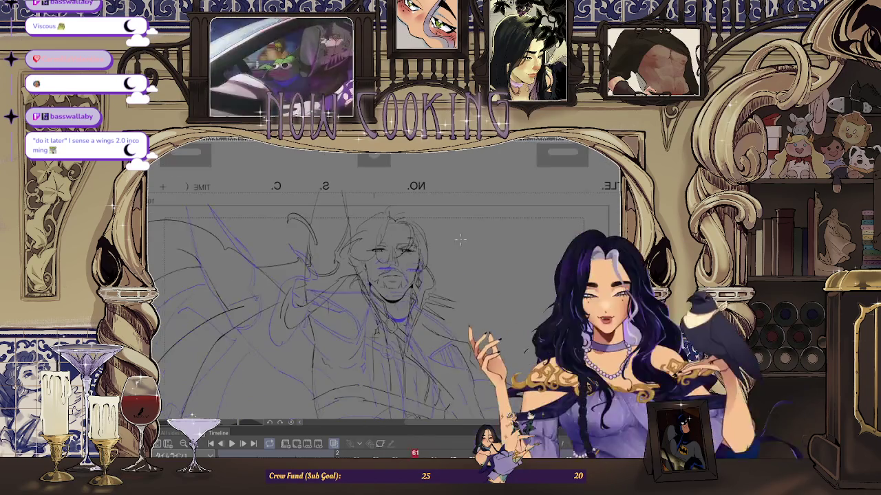
pyautogui.press('Left')
pyautogui.press('Left')
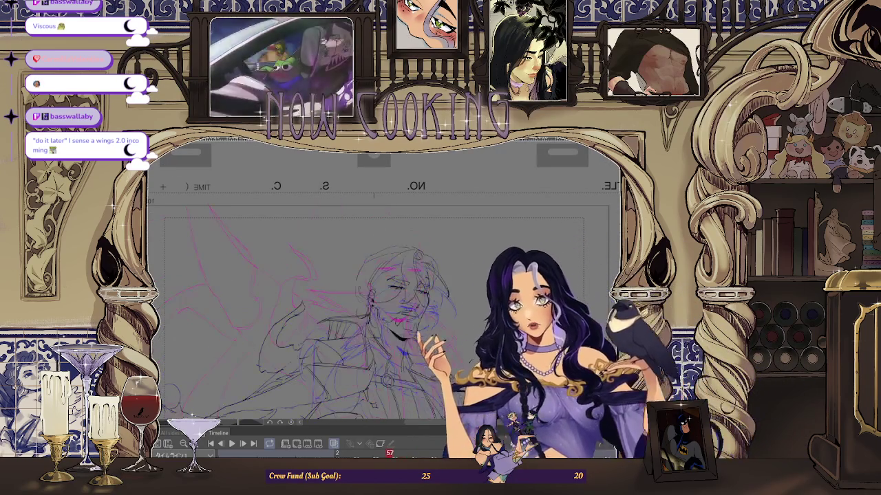
pyautogui.press('Right')
pyautogui.scroll(2, 379, 302)
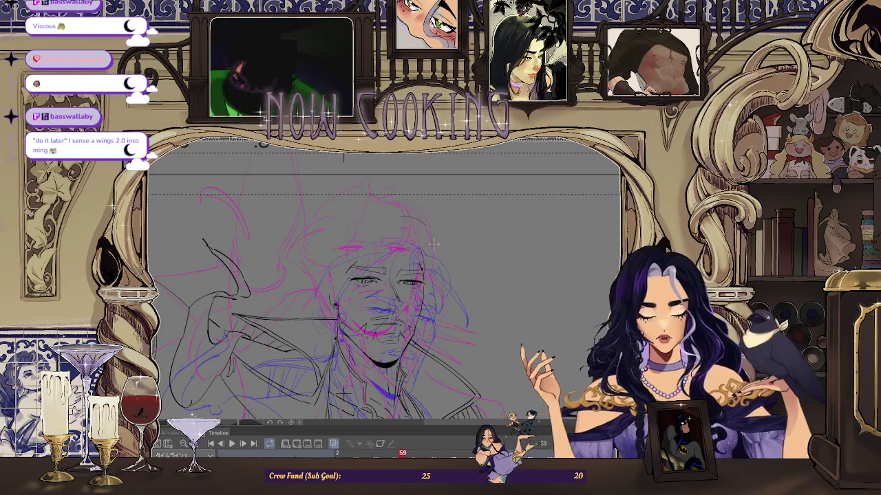
pyautogui.scroll(1, 438, 233)
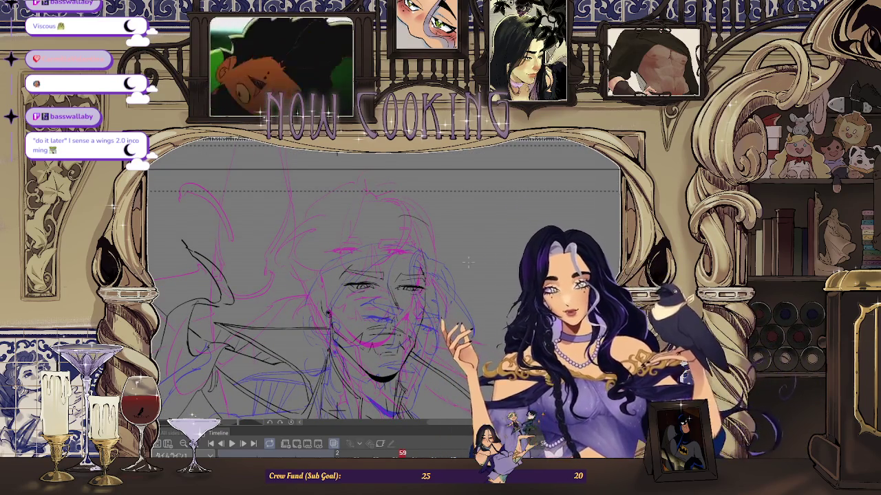
pyautogui.press('Right')
pyautogui.press('Right')
pyautogui.press('Left')
pyautogui.press('Left')
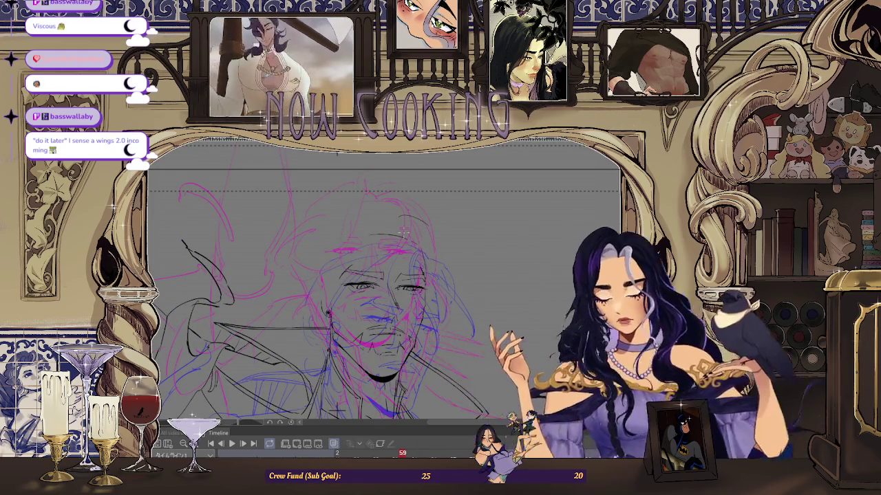
pyautogui.press('Left')
pyautogui.press('Left')
pyautogui.scroll(-2, 492, 335)
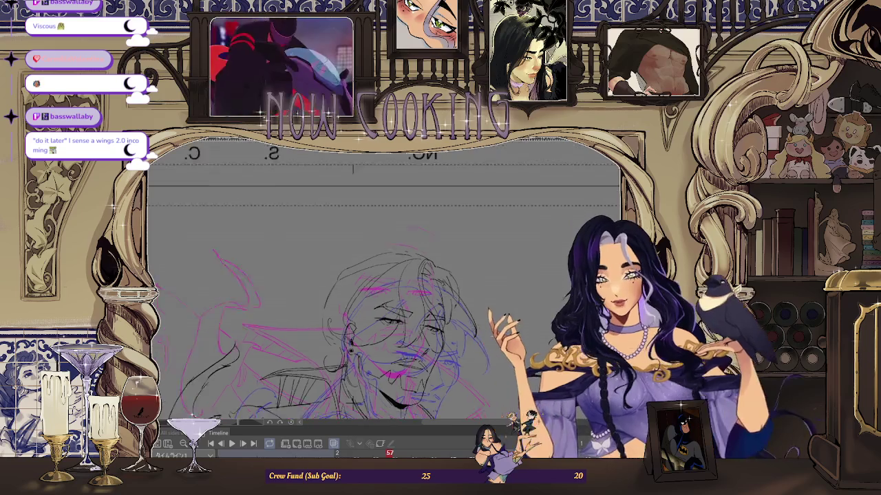
pyautogui.press('Right')
pyautogui.press('Right')
pyautogui.press('Right')
pyautogui.press('Right')
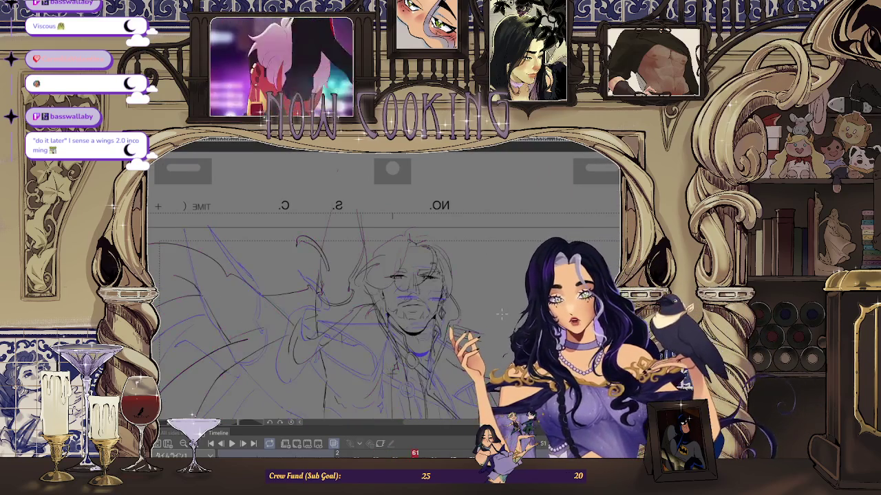
# - Step through frames 55 to 59 to preview the head's motion
pyautogui.press('Left')
pyautogui.press('Left')
pyautogui.press('Left')
pyautogui.press('Left')
pyautogui.press('Left')
pyautogui.press('Left')
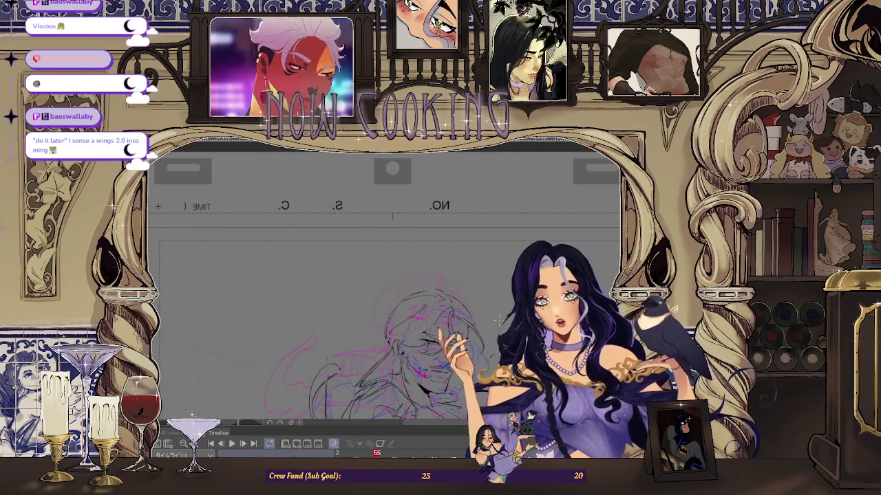
pyautogui.press('Right')
pyautogui.press('Right')
pyautogui.press('Right')
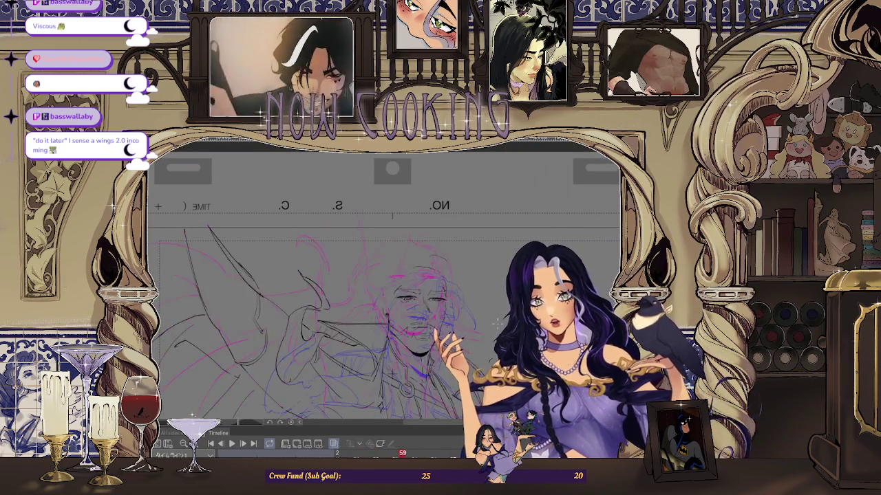
pyautogui.press('Right')
pyautogui.press('Left')
pyautogui.press('Left')
pyautogui.press('Right')
pyautogui.press('Right')
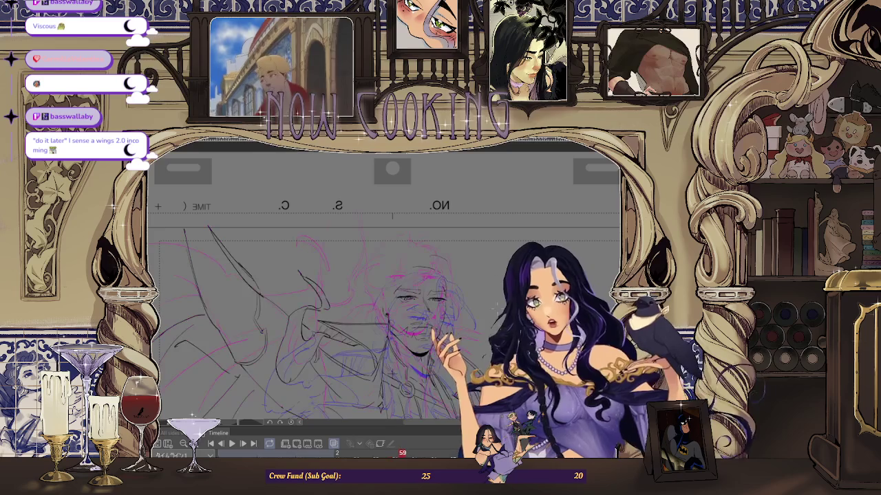
pyautogui.scroll(2, 447, 226)
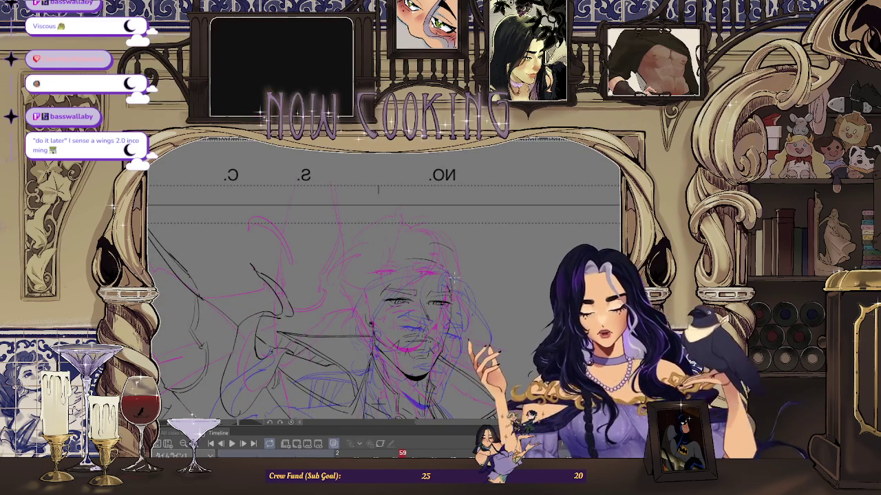
pyautogui.press('Left')
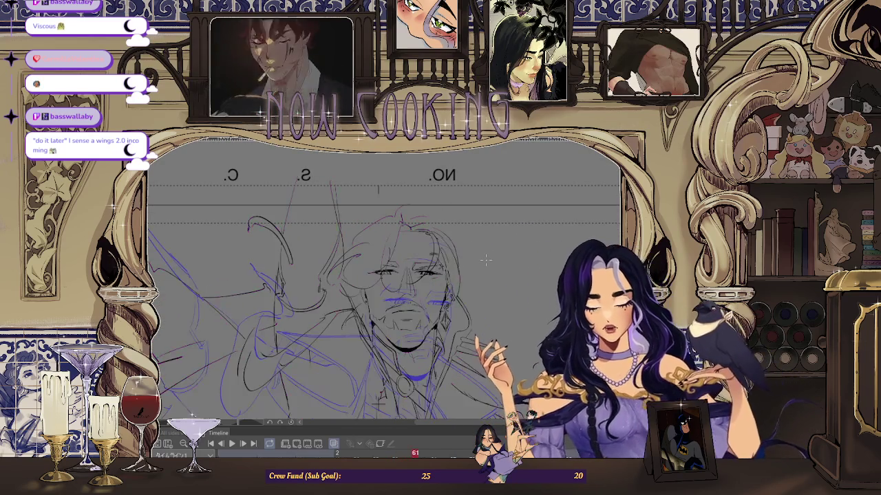
pyautogui.press('Left')
pyautogui.press('Right')
pyautogui.press('Right')
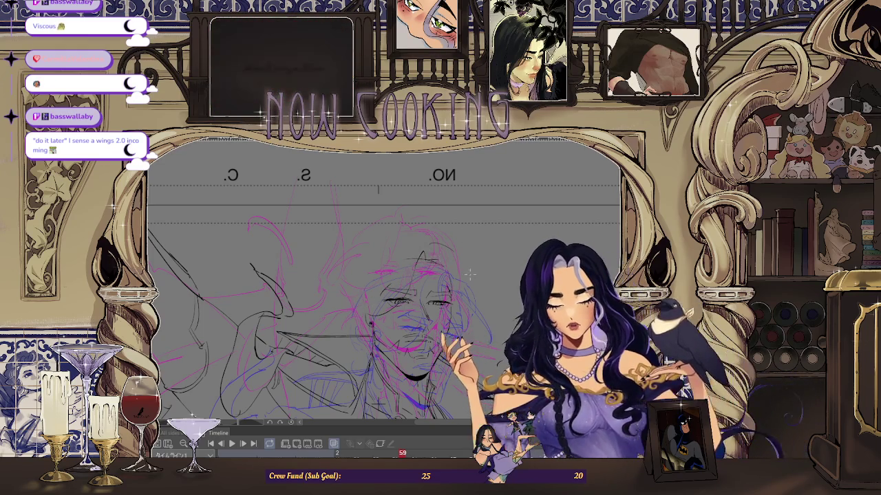
# - Flip between frames 57 and 61, settle on frame 59, and adjust the zoom
pyautogui.press('Left')
pyautogui.press('Left')
pyautogui.press('Right')
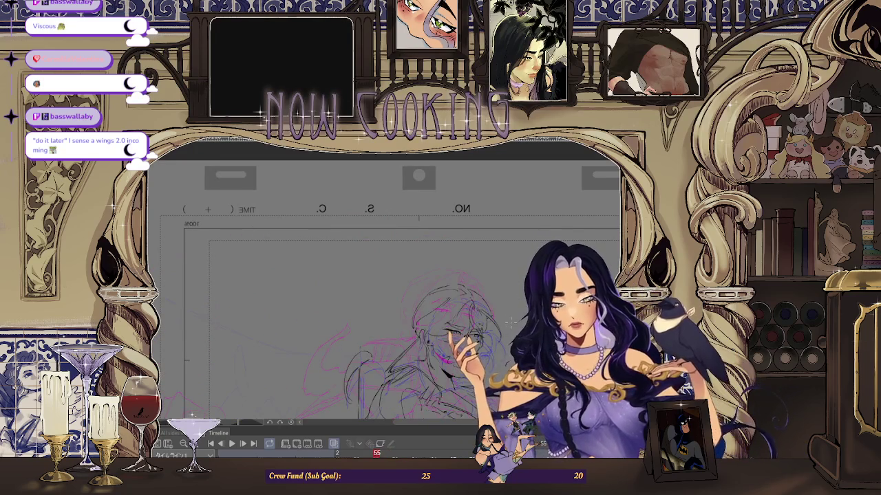
pyautogui.press('Right')
pyautogui.press('Right')
pyautogui.press('Right')
pyautogui.press('Left')
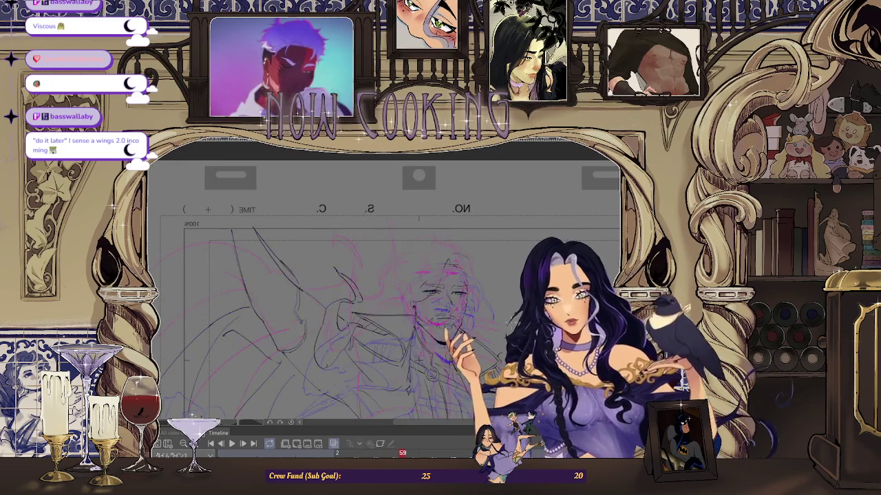
pyautogui.press('Left')
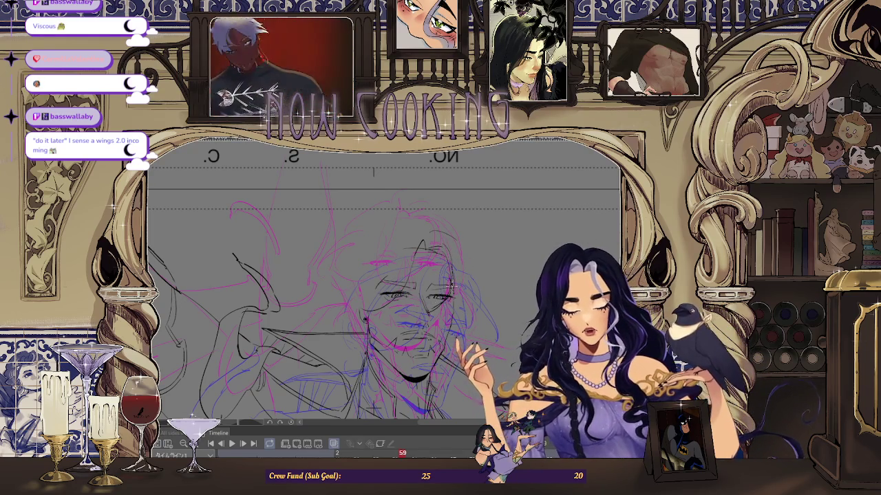
pyautogui.scroll(2, 463, 287)
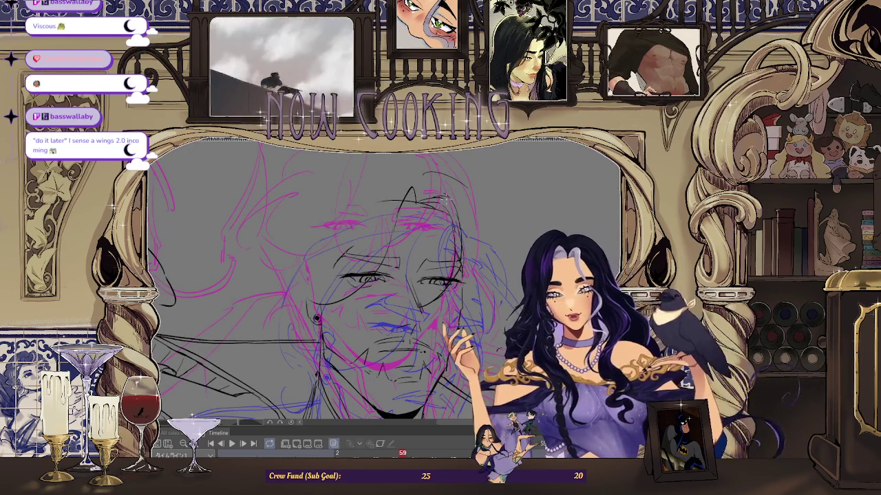
pyautogui.scroll(-1, 450, 206)
# - Zoom out on frame 55's clean line art of the man's head
pyautogui.scroll(-1, 451, 207)
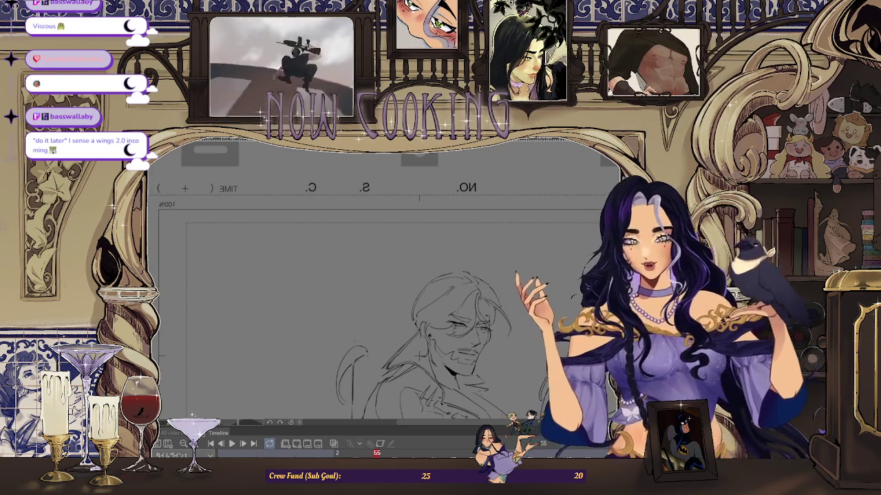
# - Zoom out to the whole page, loop-play the frames, then zoom in on frame 59's face
pyautogui.hotkey('ctrl', '-')
pyautogui.hotkey('ctrl', '-')
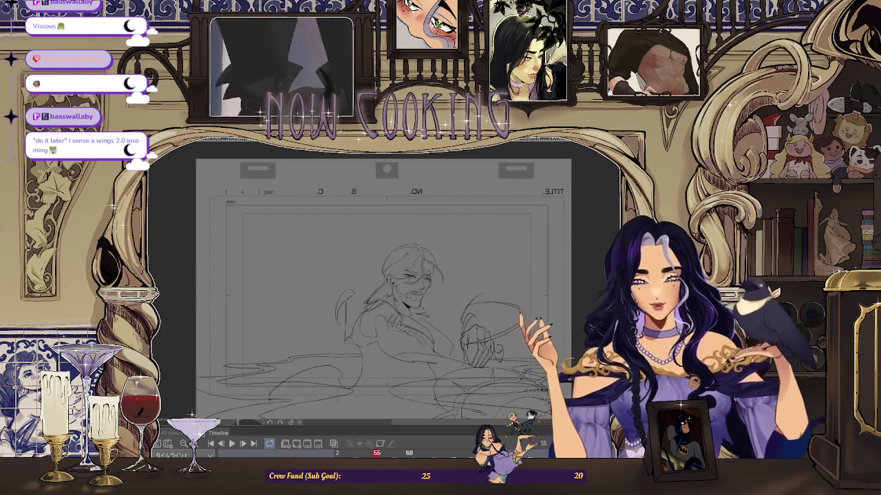
pyautogui.press('Right')
pyautogui.press('Right')
pyautogui.press('Right')
pyautogui.press('Right')
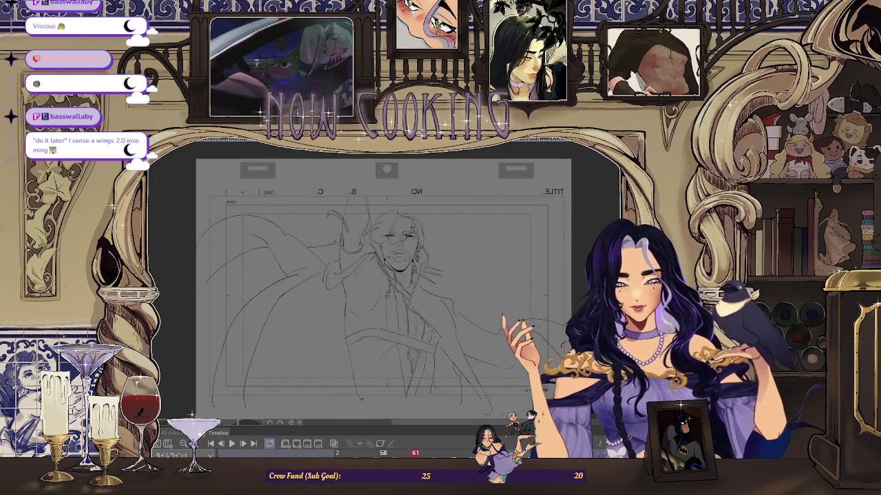
pyautogui.press('Left')
pyautogui.press('Left')
pyautogui.press('space')
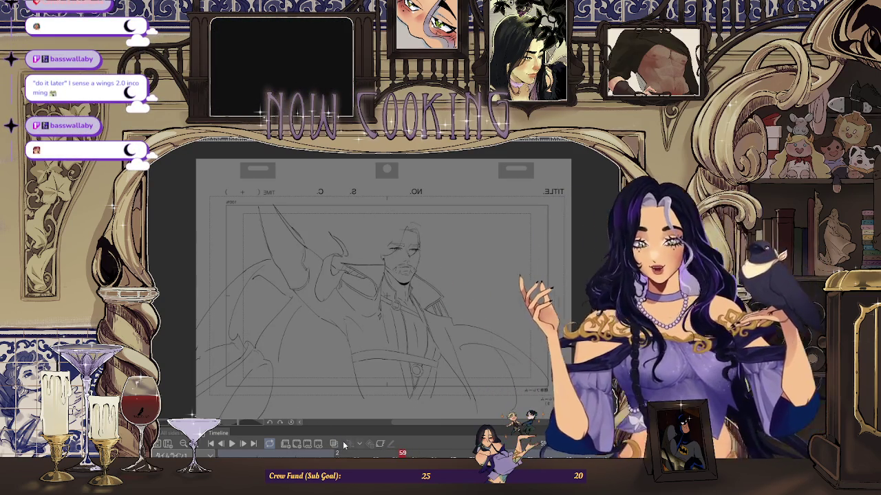
pyautogui.scroll(3, 377, 220)
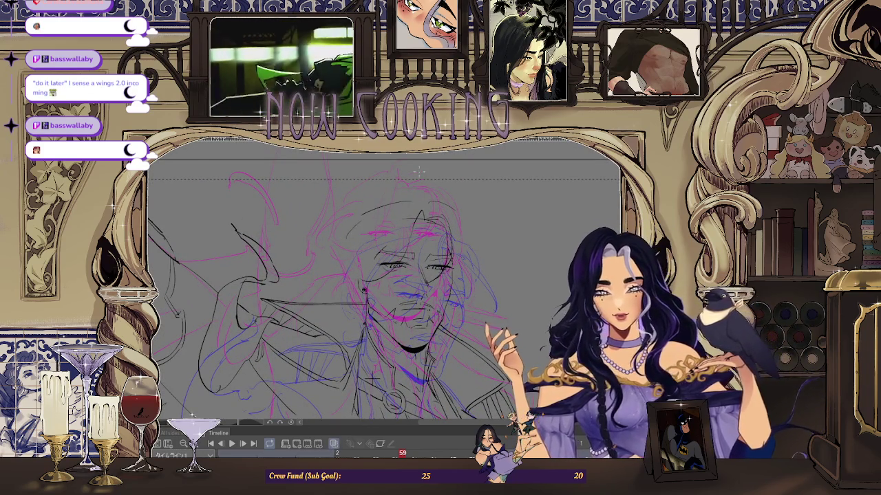
# - Flip between sketch frames 57 and 61, then zoom out to the whole page
pyautogui.press('Right')
pyautogui.press('Left')
pyautogui.press('Left')
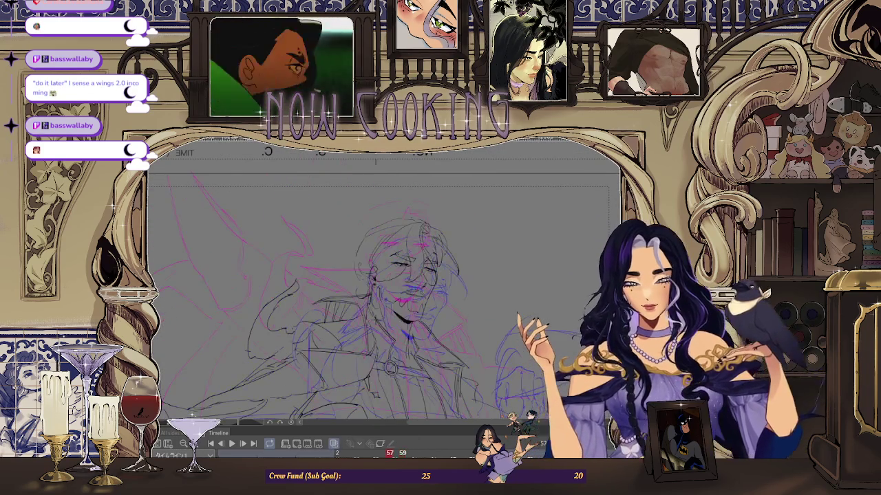
pyautogui.press('Right')
pyautogui.press('Right')
pyautogui.press('Right')
pyautogui.press('Right')
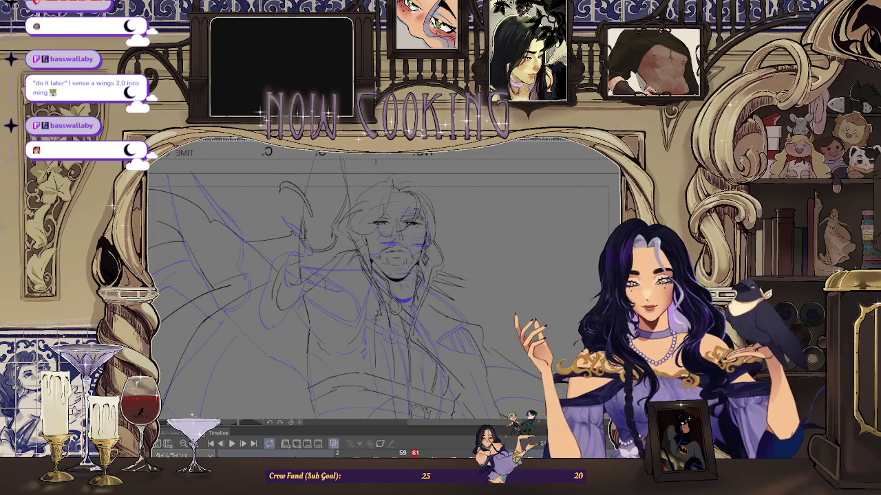
pyautogui.press('Left')
pyautogui.press('Left')
pyautogui.press('Left')
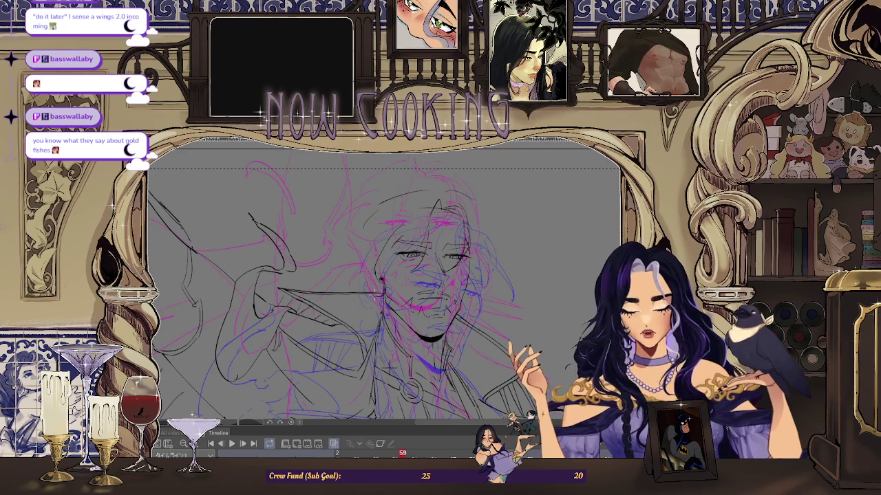
pyautogui.hotkey('ctrl', '-')
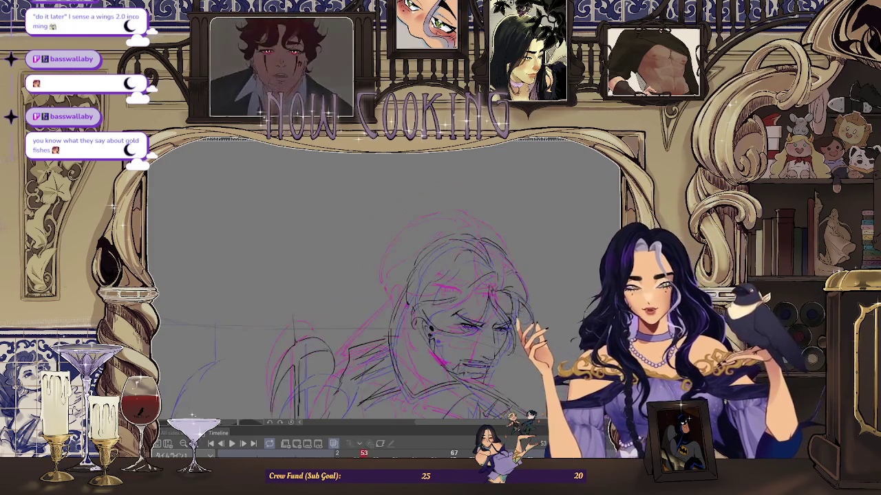
# - Move from frame 53 to frame 59 on the timeline
pyautogui.press('space')
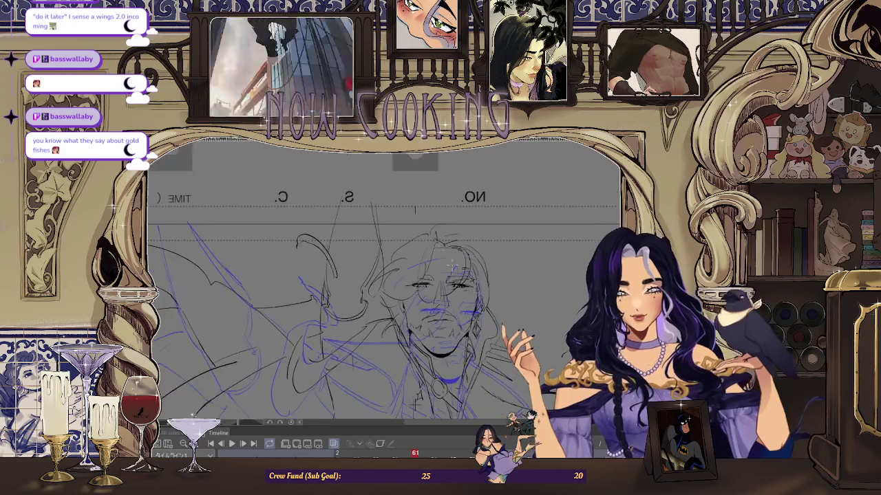
pyautogui.scroll(-2, 381, 264)
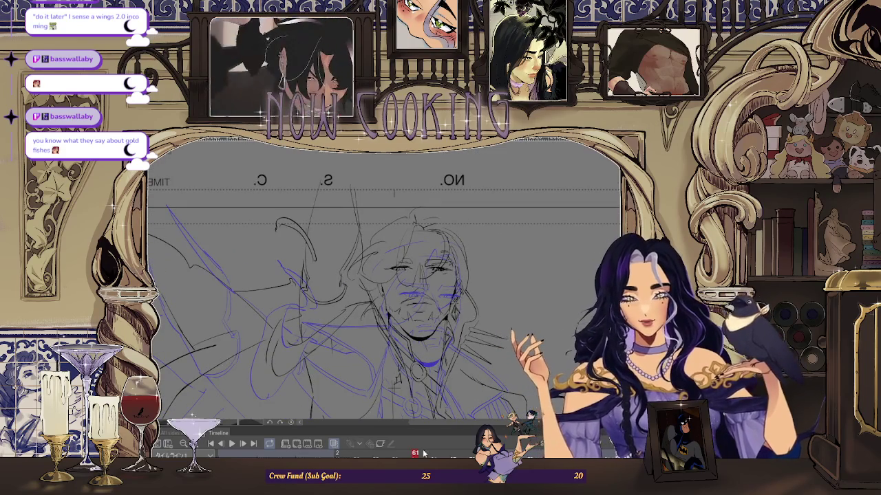
pyautogui.moveTo(423, 454); pyautogui.dragTo(404, 454)
pyautogui.scroll(2, 416, 275)
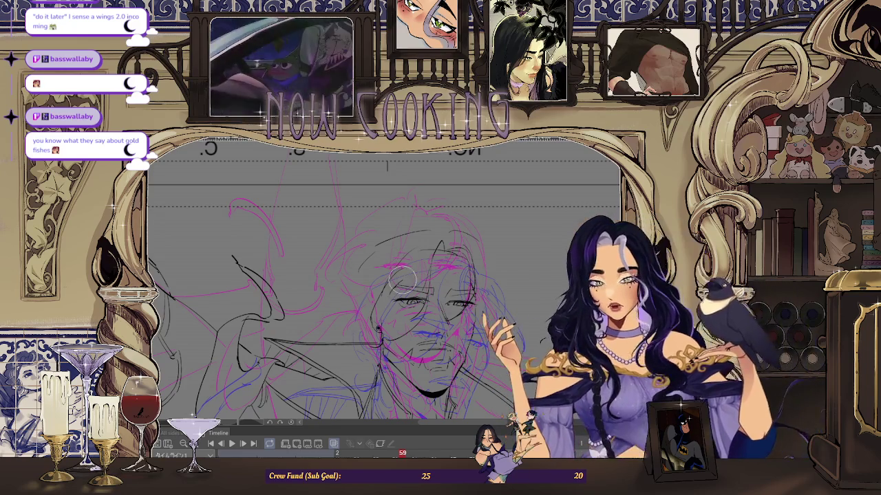
pyautogui.scroll(-2, 426, 269)
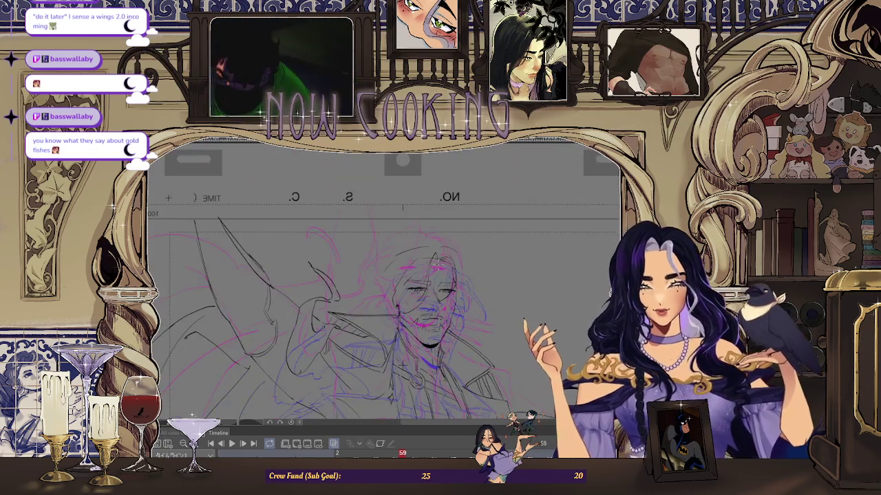
# - Mirror the canvas view horizontally and zoom in on frame 59's drawing
pyautogui.press('h')
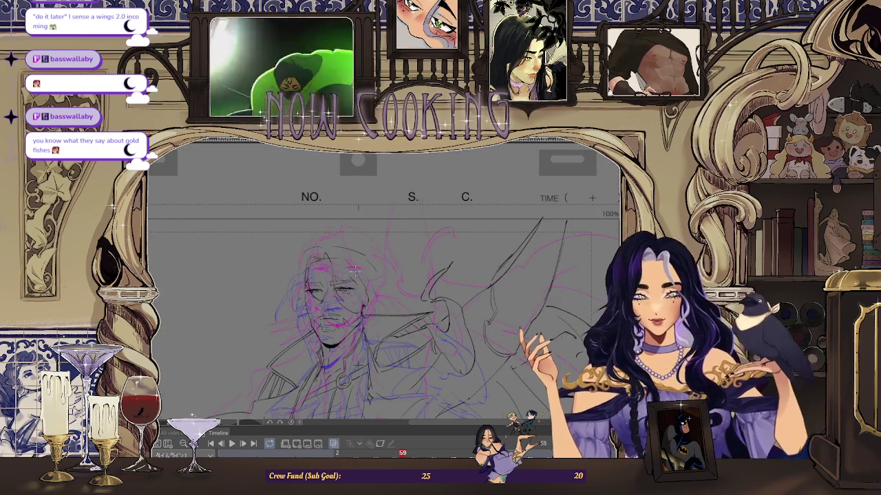
pyautogui.scroll(2, 385, 296)
pyautogui.scroll(-2, 386, 296)
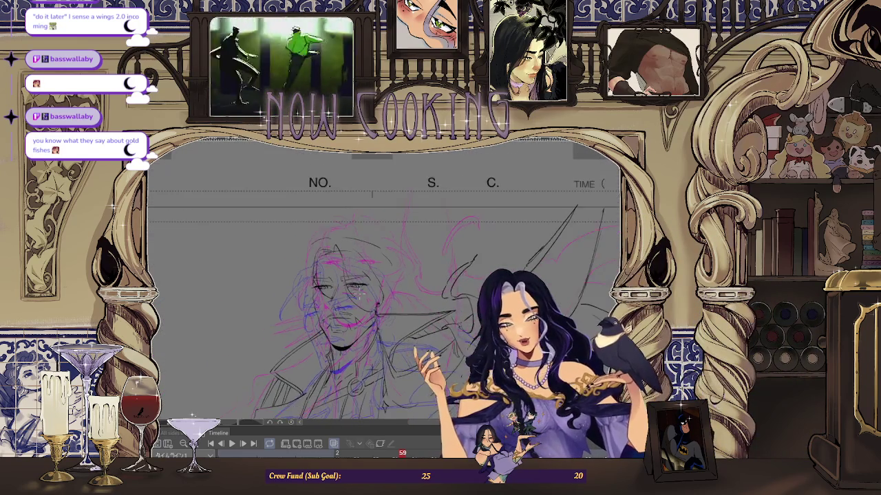
pyautogui.scroll(2, 385, 296)
pyautogui.moveTo(357, 387); pyautogui.dragTo(356, 388)
pyautogui.scroll(1, 330, 275)
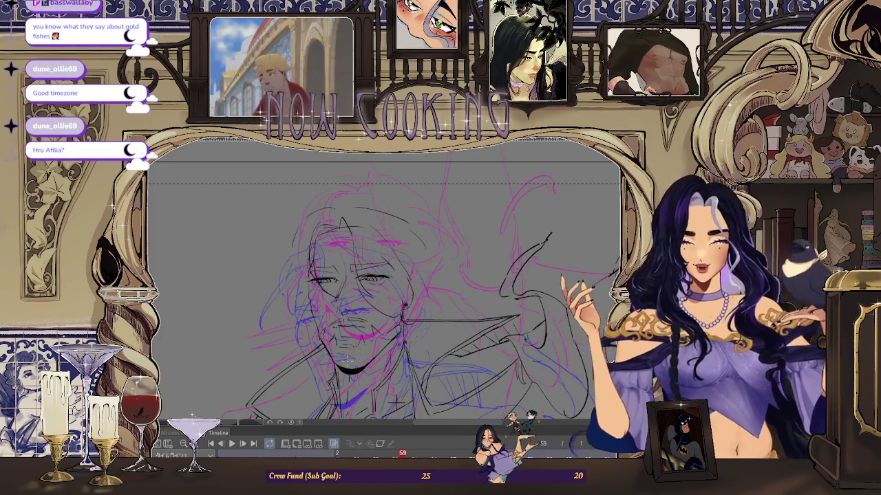
# - Zoom in and out on the sketched face, then play the line-art animation
pyautogui.scroll(2, 290, 256)
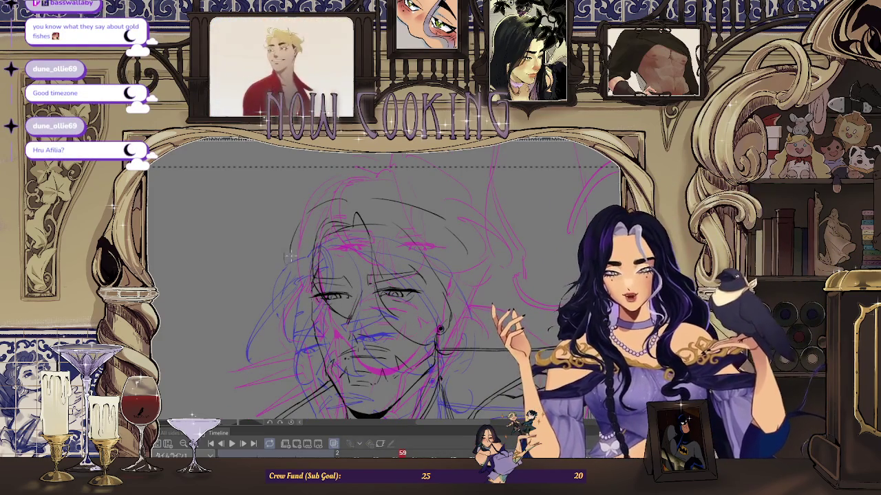
pyautogui.scroll(-2, 313, 261)
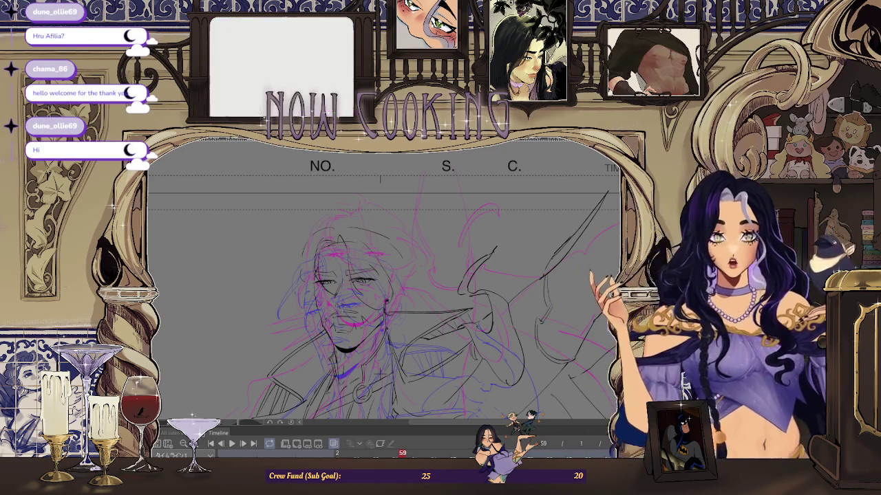
pyautogui.hotkey('ctrl', '+')
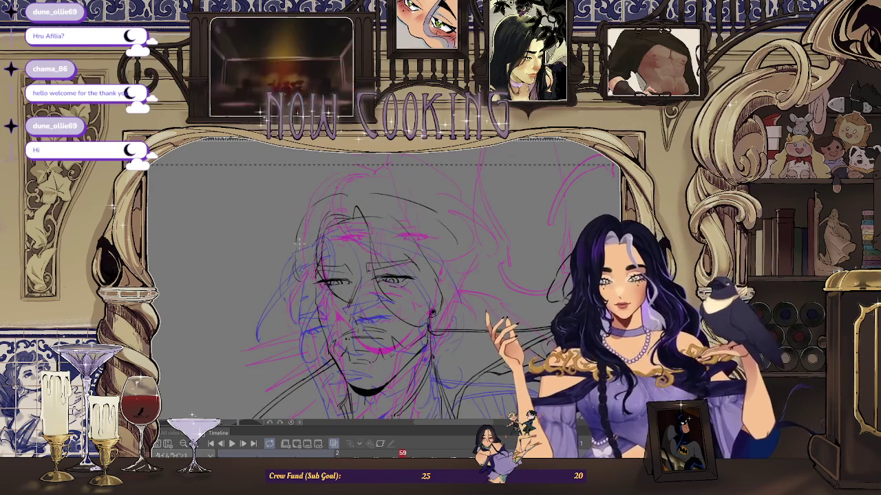
pyautogui.hotkey('ctrl', '-')
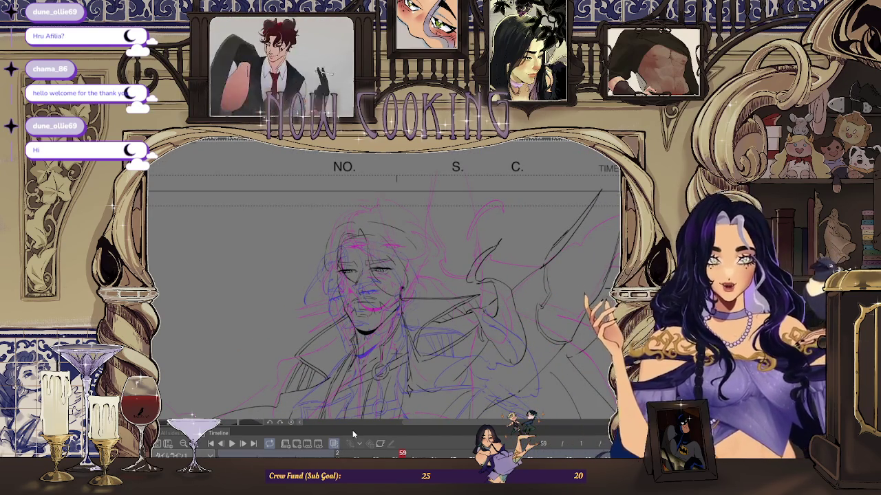
pyautogui.press('space')
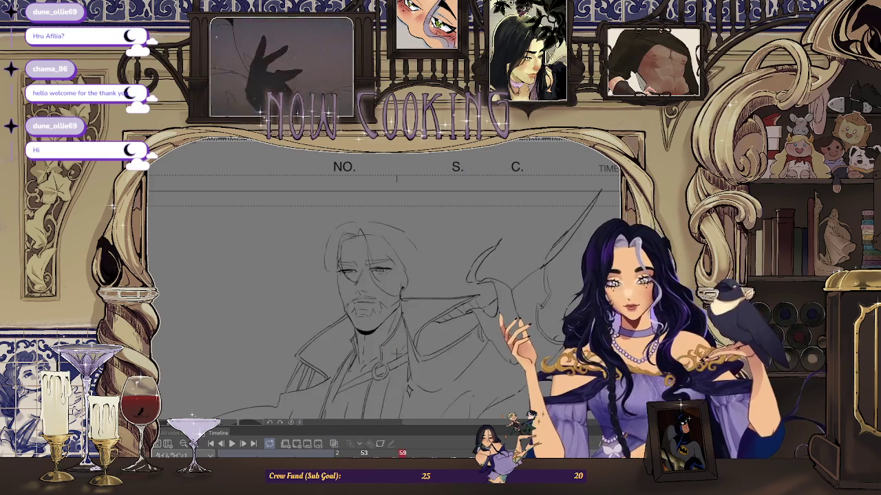